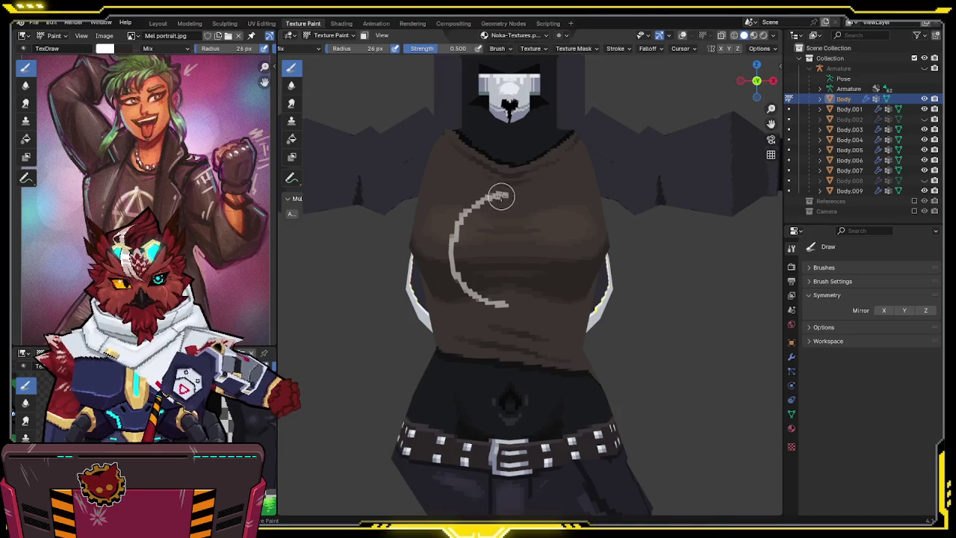
# Undo the stray stroke and paint a mirrored circle outline on the shirt front.
pyautogui.hotkey('ctrl', 'z')
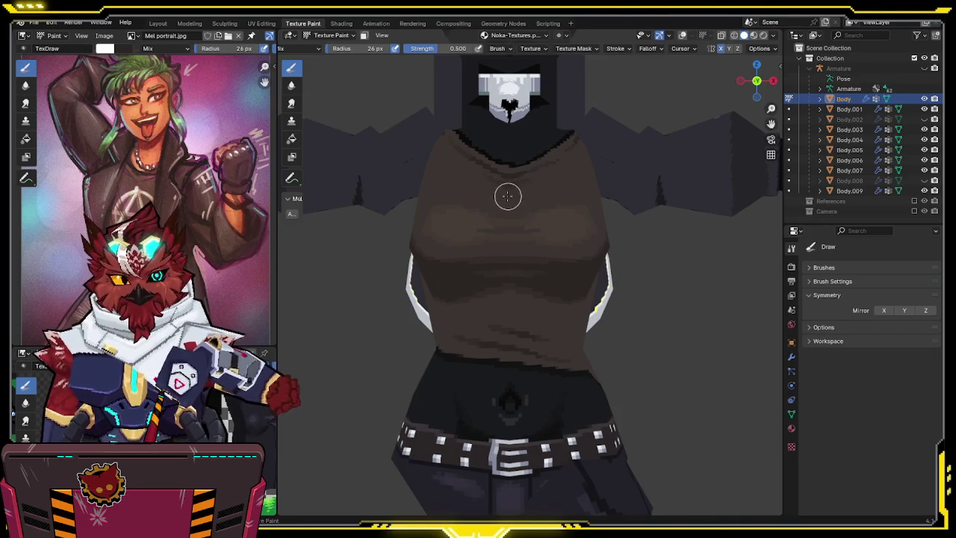
pyautogui.moveTo(476, 195)
pyautogui.mouseDown()
pyautogui.moveTo(445, 224)
pyautogui.moveTo(440, 261)
pyautogui.moveTo(461, 291)
pyautogui.moveTo(530, 299)
pyautogui.mouseUp()
pyautogui.moveTo(530, 298)
pyautogui.mouseDown(button='middle')
pyautogui.moveTo(559, 271)
pyautogui.moveTo(566, 279)
pyautogui.moveTo(539, 299)
pyautogui.mouseUp(button='middle')
pyautogui.moveTo(756, 80); pyautogui.dragTo(739, 85)
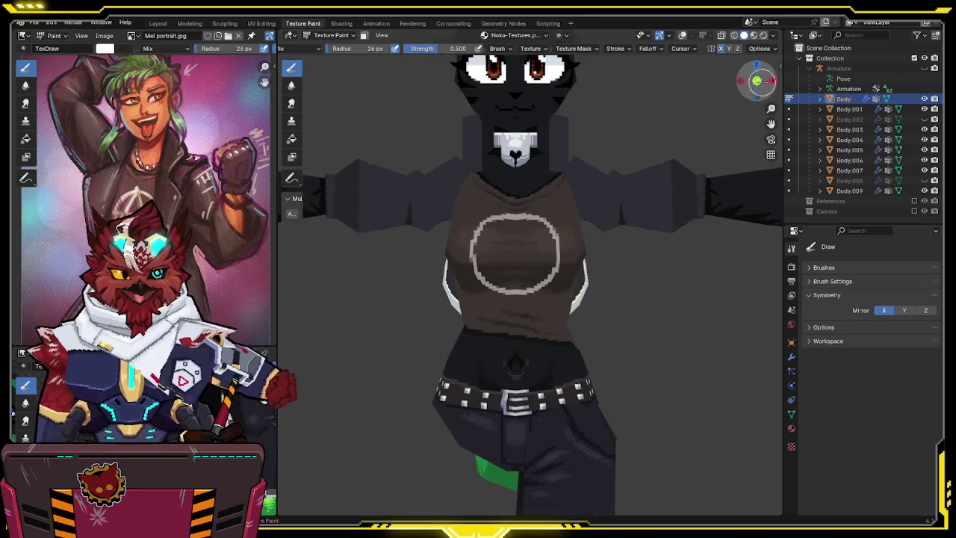
pyautogui.hotkey('ctrl', 'z')
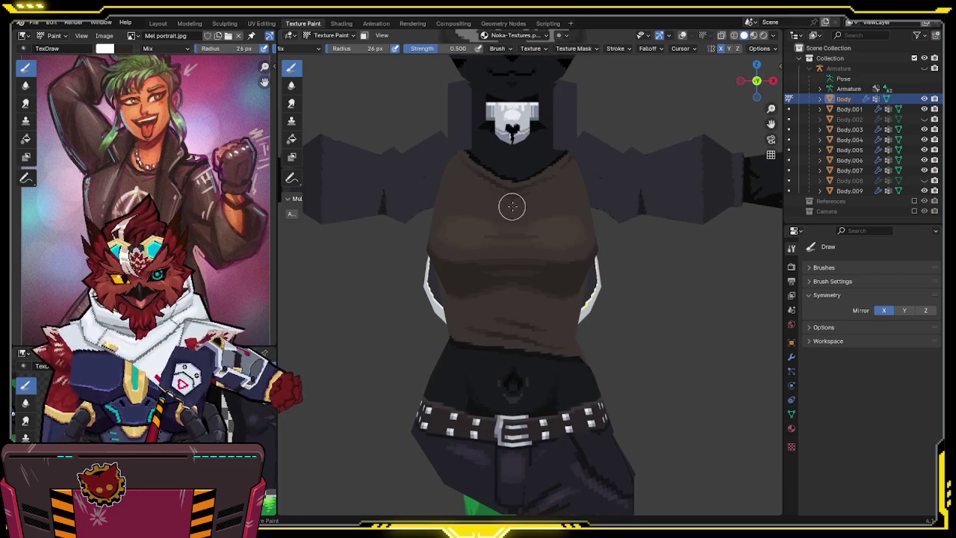
pyautogui.moveTo(512, 206)
pyautogui.mouseDown()
pyautogui.moveTo(472, 270)
pyautogui.moveTo(484, 290)
pyautogui.moveTo(502, 295)
pyautogui.mouseUp()
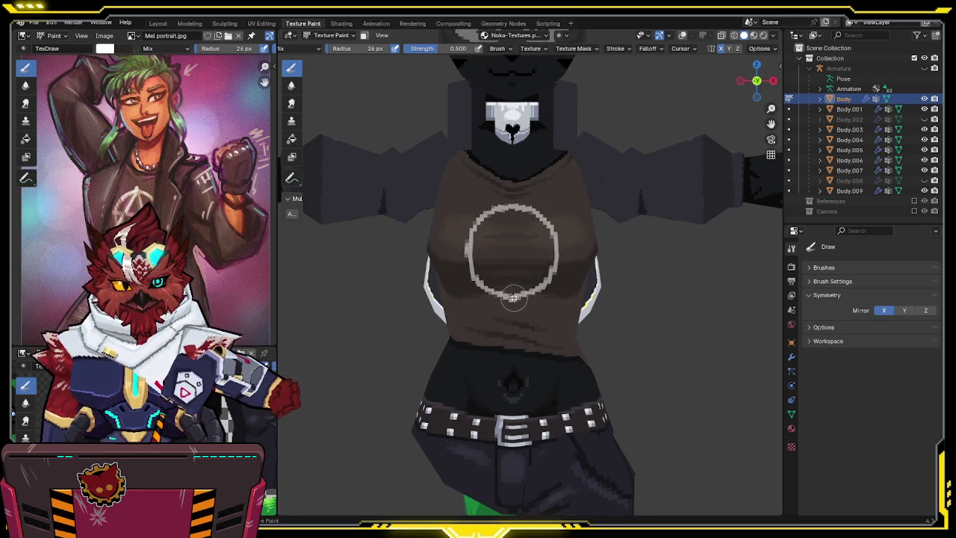
pyautogui.hotkey('ctrl', 'z')
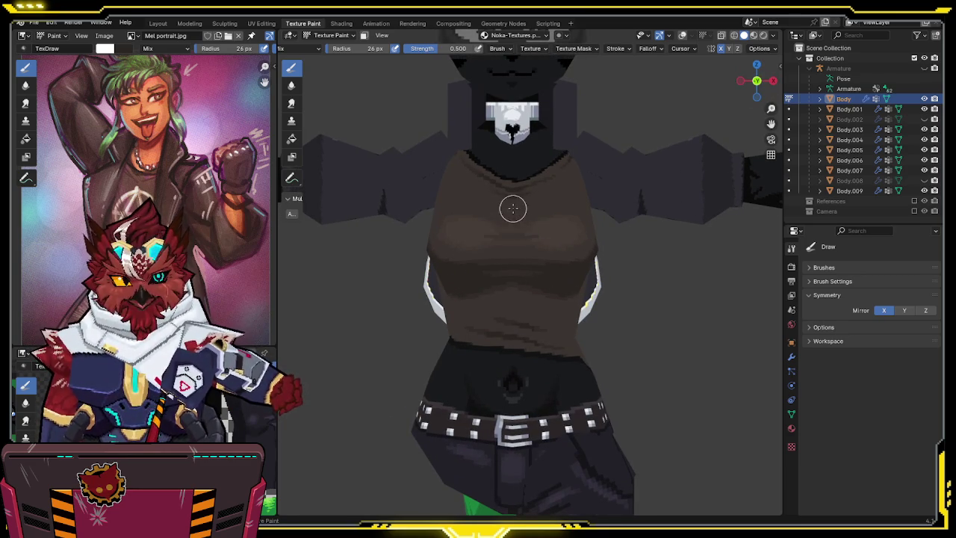
pyautogui.moveTo(513, 206)
pyautogui.mouseDown()
pyautogui.moveTo(465, 249)
pyautogui.moveTo(463, 269)
pyautogui.moveTo(501, 295)
pyautogui.mouseUp()
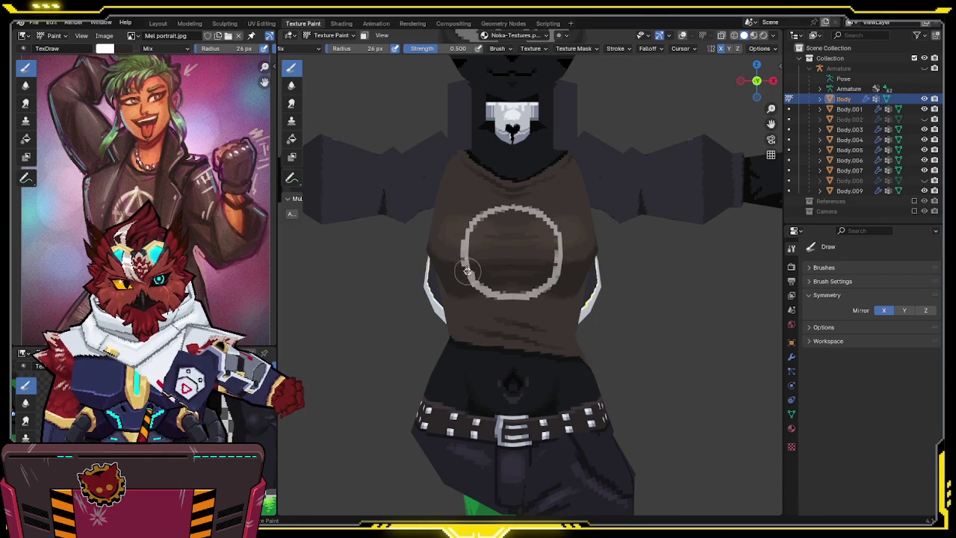
pyautogui.moveTo(464, 257)
pyautogui.mouseDown()
pyautogui.moveTo(469, 237)
pyautogui.moveTo(513, 203)
pyautogui.mouseUp()
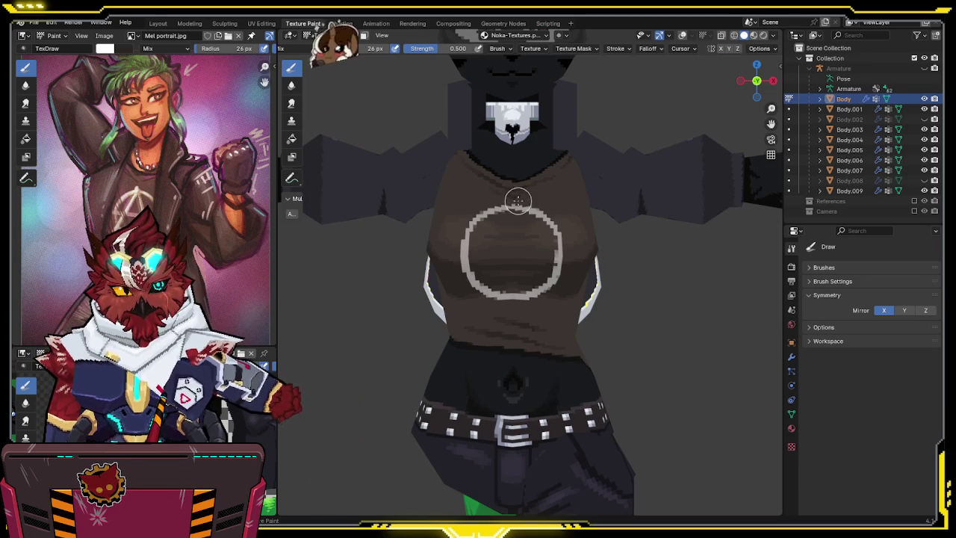
# Paint the anarchy A's legs and crossbar inside the circle with mirroring turned off.
pyautogui.moveTo(506, 222); pyautogui.dragTo(486, 277)
pyautogui.press('x')
pyautogui.moveTo(526, 241); pyautogui.dragTo(533, 265)
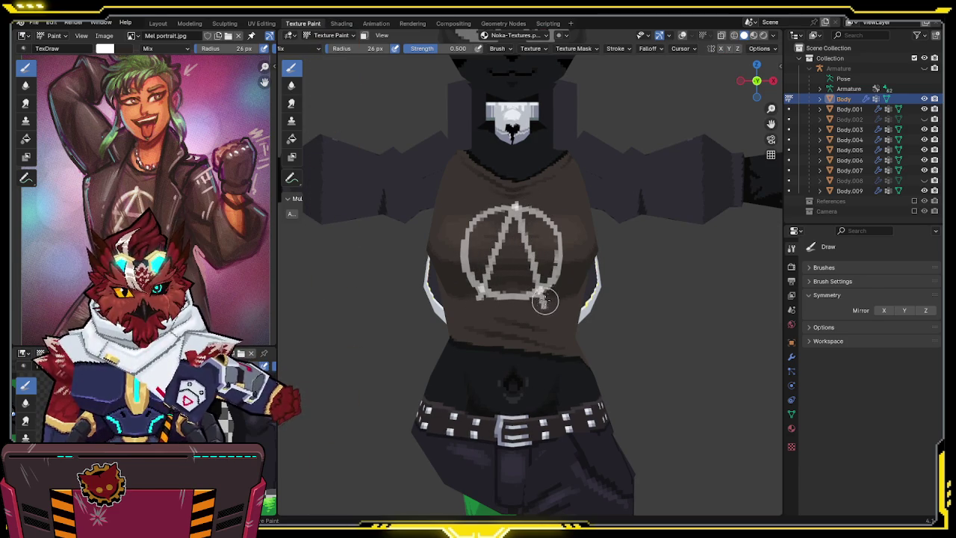
pyautogui.moveTo(456, 246); pyautogui.dragTo(564, 257)
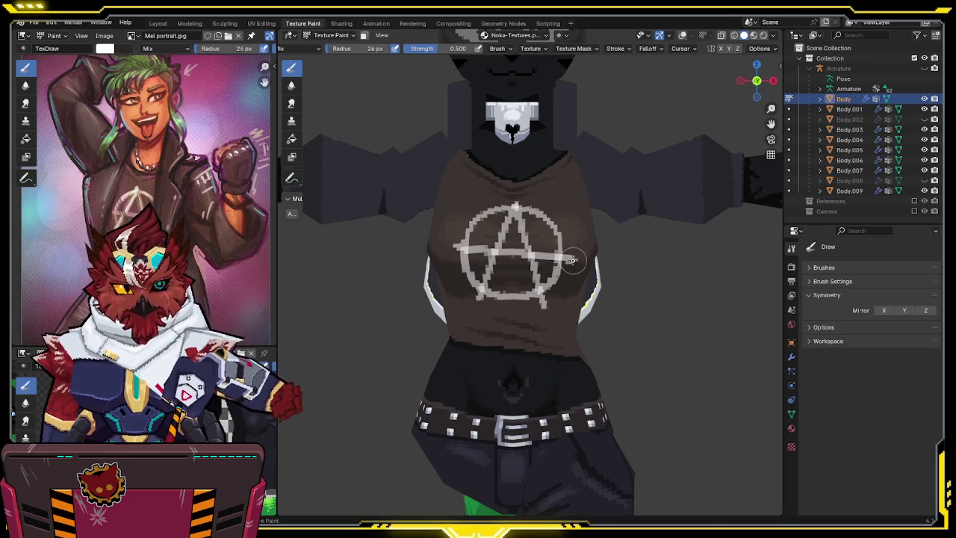
# Inspect the anarchy symbol from a straight front view and slight angles.
pyautogui.moveTo(573, 259); pyautogui.dragTo(533, 253, button='middle')
pyautogui.press('KP_1')
pyautogui.scroll(3, 500, 203)
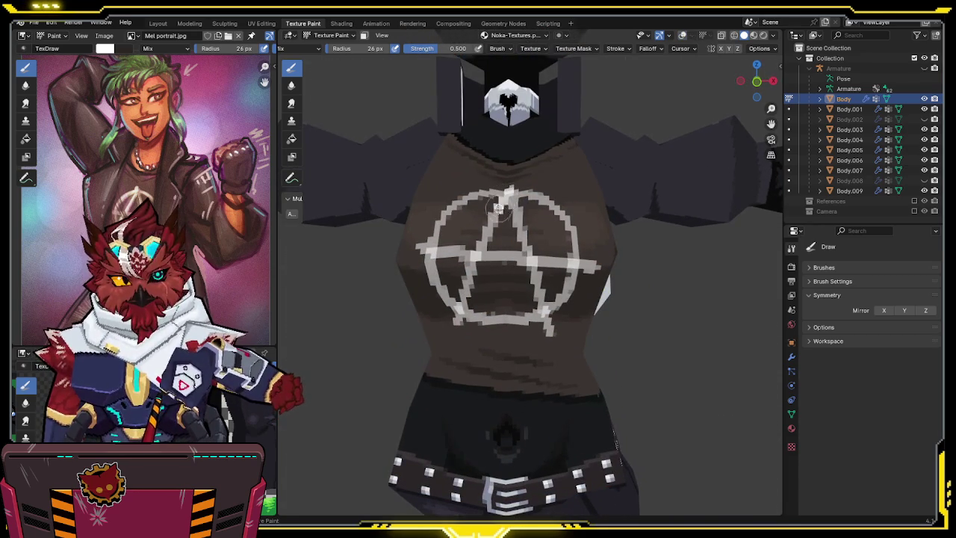
pyautogui.scroll(-1, 509, 217)
pyautogui.moveTo(507, 241); pyautogui.dragTo(459, 270, button='middle')
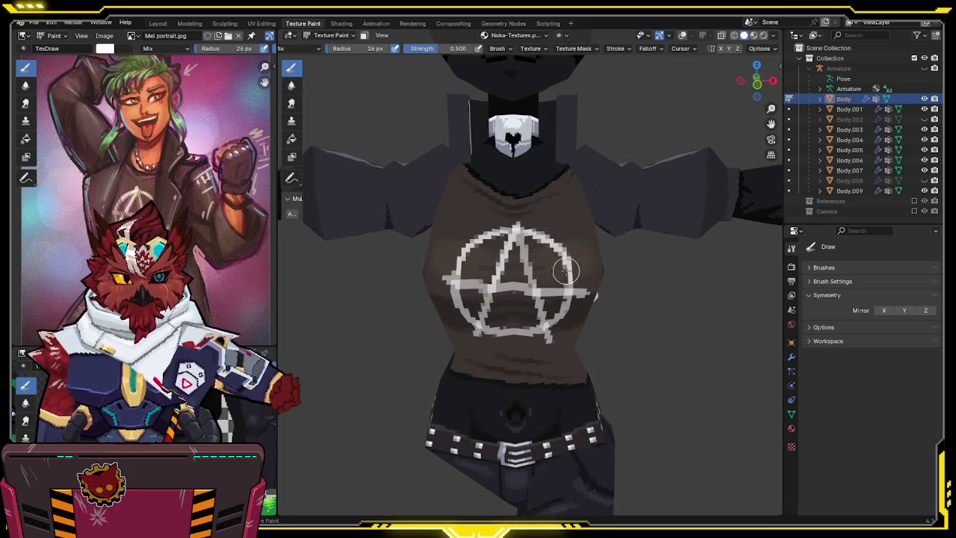
pyautogui.moveTo(550, 256)
pyautogui.mouseDown(button='middle')
pyautogui.moveTo(556, 275)
pyautogui.moveTo(565, 205)
pyautogui.moveTo(570, 219)
pyautogui.mouseUp(button='middle')
# Undo the A strokes, crossbar and circle, leaving the shirt plain brown.
pyautogui.hotkey('ctrl', 'z')
pyautogui.hotkey('ctrl', 'z')
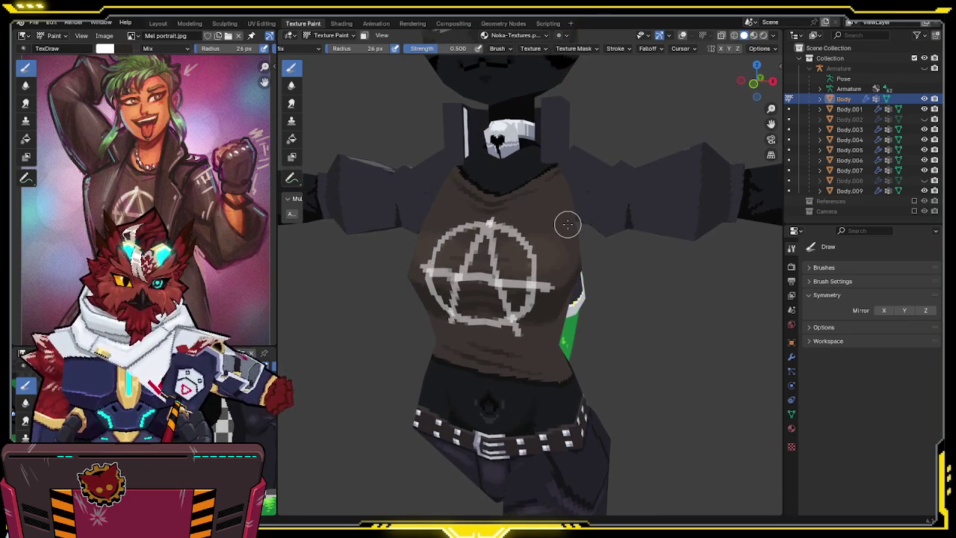
pyautogui.hotkey('ctrl', 'z')
pyautogui.hotkey('ctrl', 'z')
pyautogui.hotkey('ctrl', 'z')
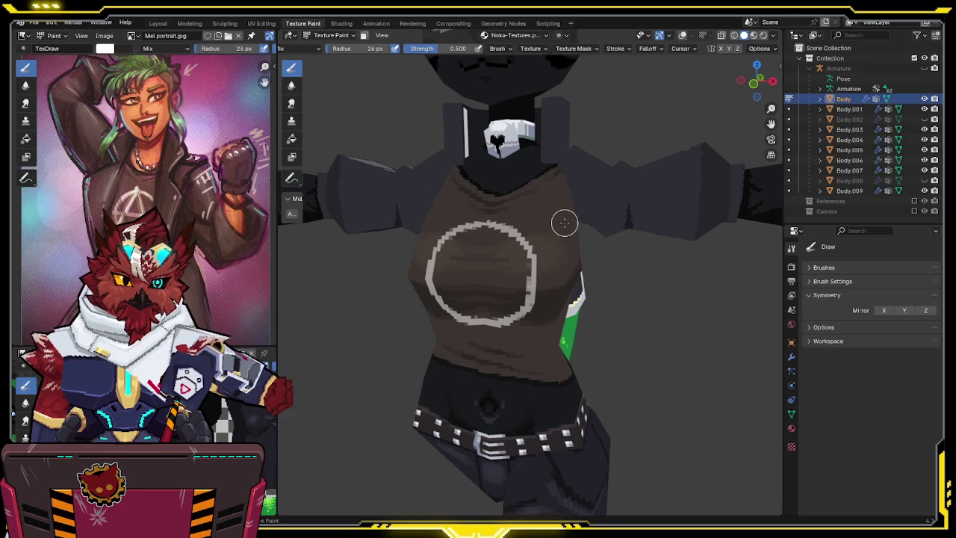
pyautogui.hotkey('ctrl', 'z')
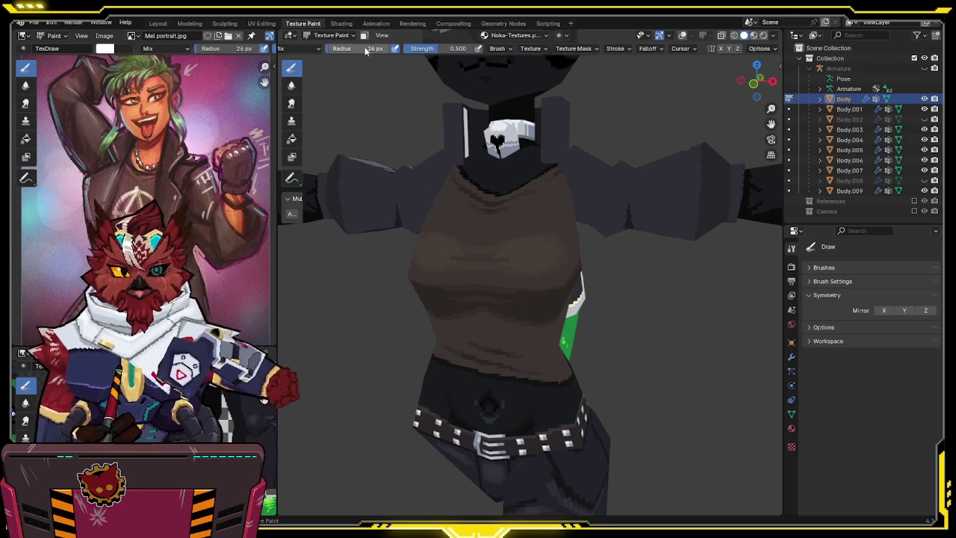
pyautogui.scroll(3, 373, 48)
pyautogui.click(415, 48)
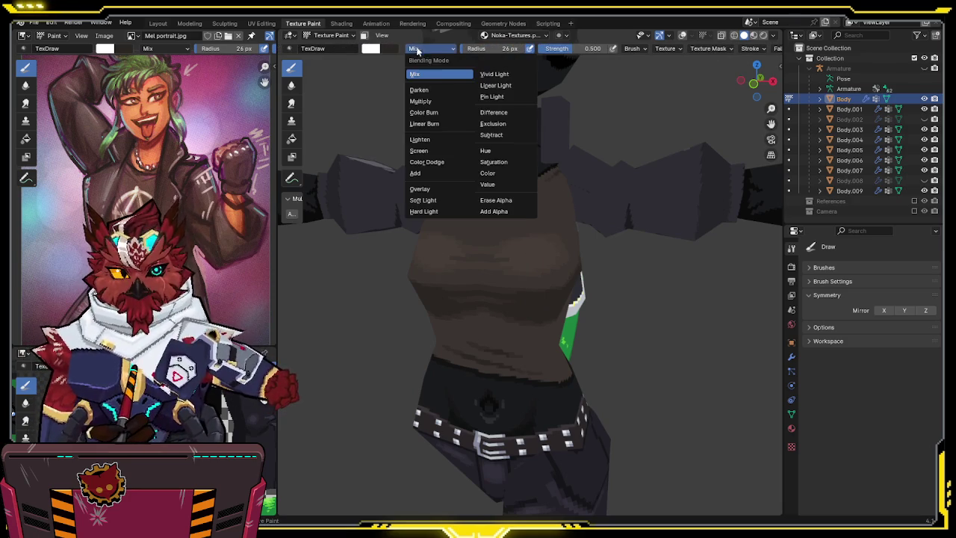
pyautogui.click(427, 150)
pyautogui.moveTo(487, 249); pyautogui.dragTo(578, 259)
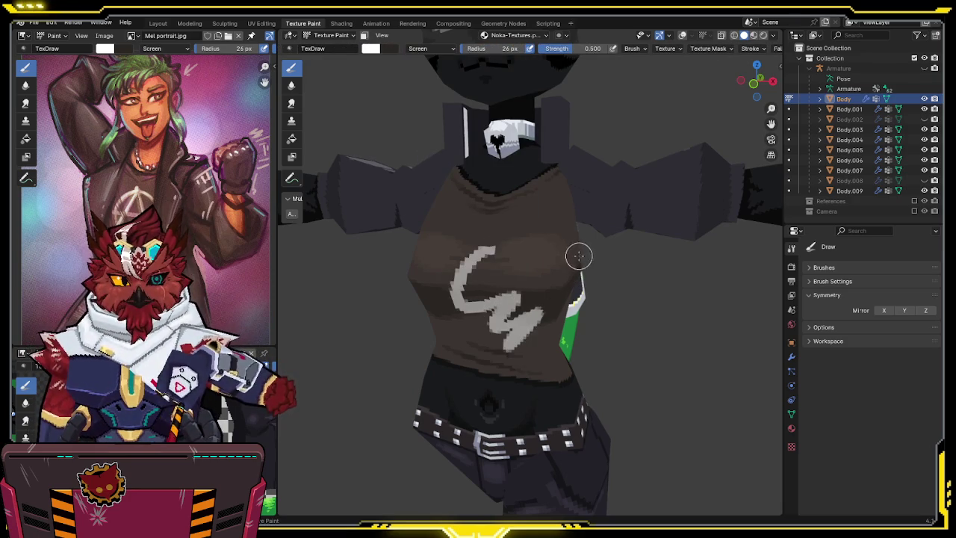
pyautogui.hotkey('ctrl', 'z')
pyautogui.click(422, 49)
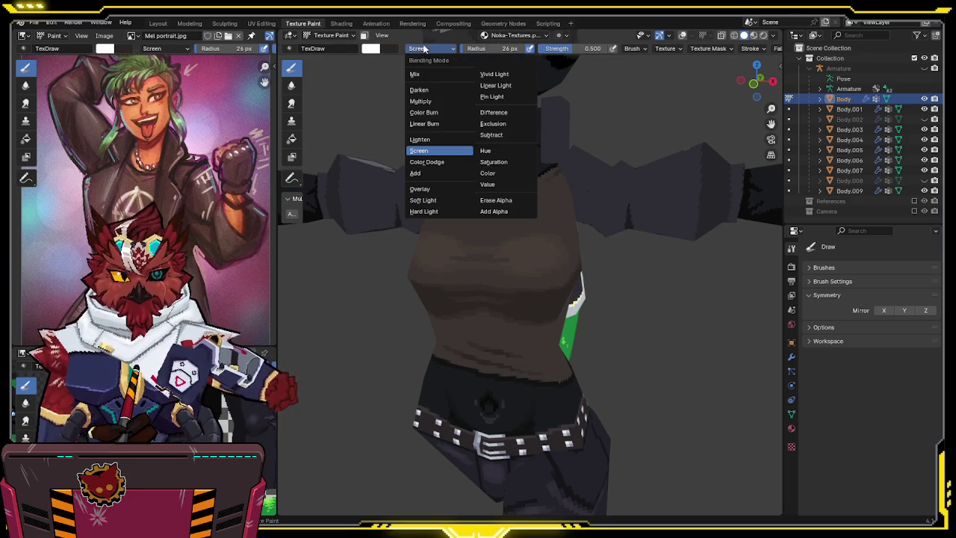
pyautogui.click(419, 189)
pyautogui.moveTo(494, 241); pyautogui.dragTo(507, 277)
pyautogui.hotkey('ctrl', 'z')
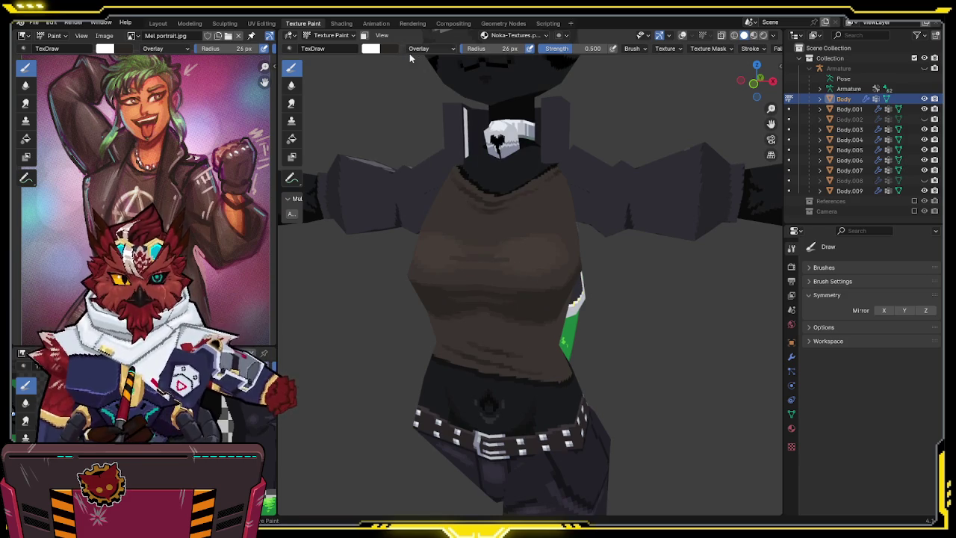
pyautogui.click(419, 48)
pyautogui.click(422, 164)
pyautogui.moveTo(480, 229); pyautogui.dragTo(523, 328)
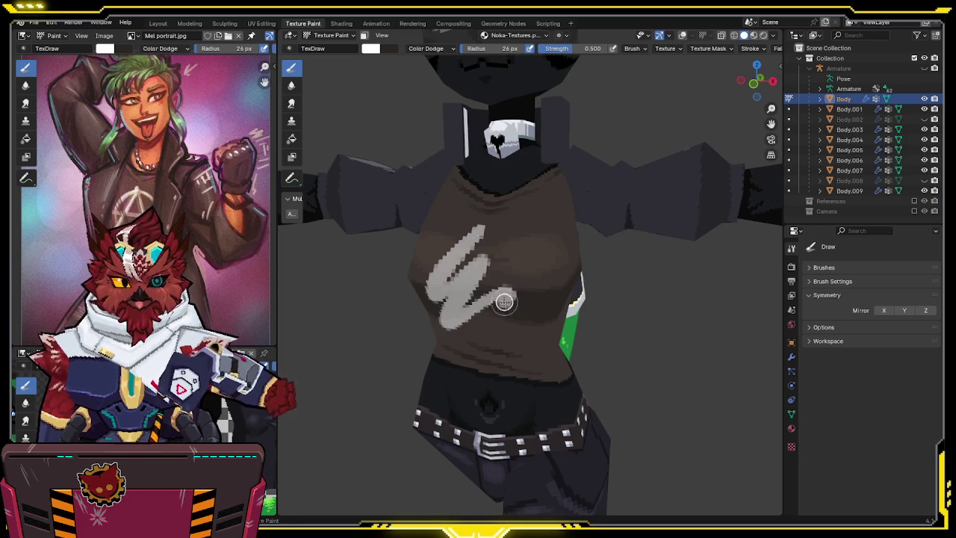
pyautogui.hotkey('ctrl', 'z')
pyautogui.click(428, 46)
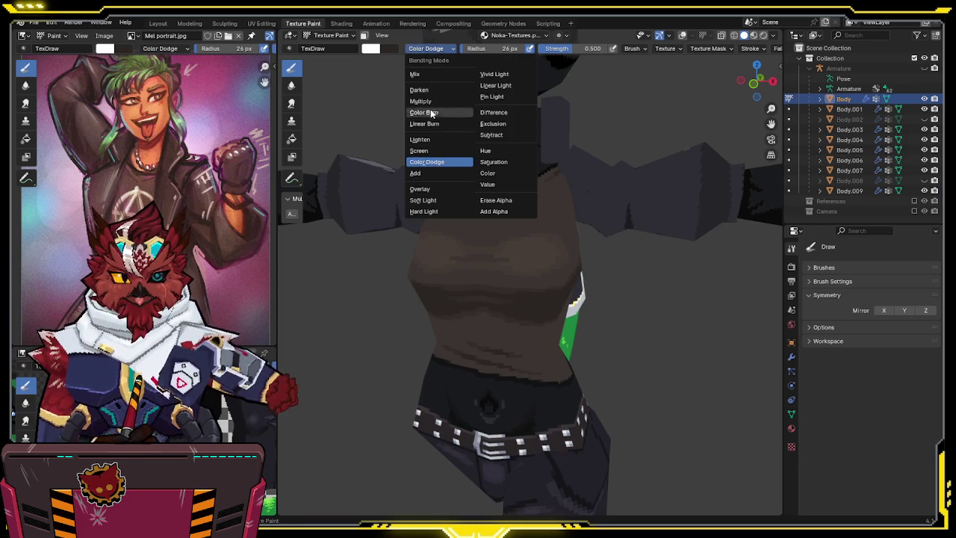
pyautogui.click(420, 176)
pyautogui.moveTo(489, 224); pyautogui.dragTo(446, 330)
pyautogui.hotkey('ctrl', 'z')
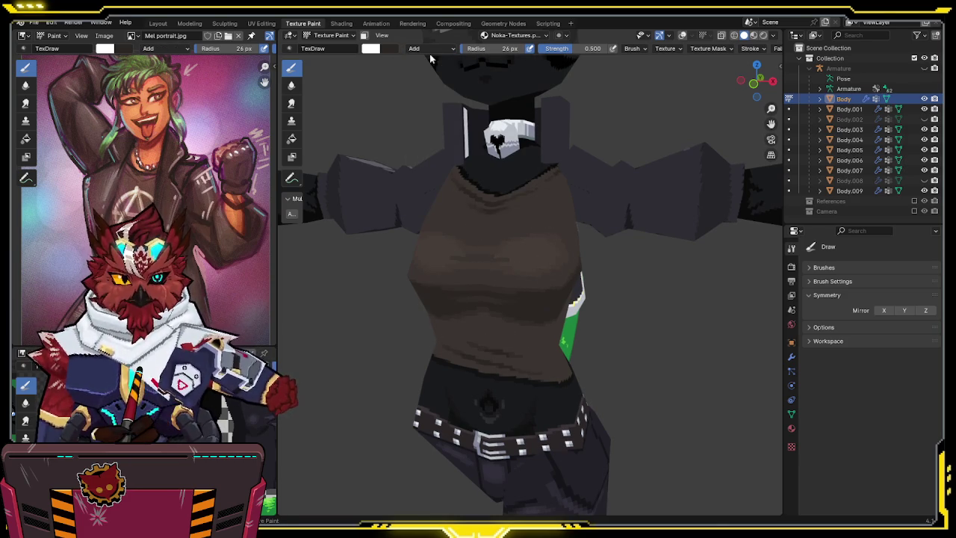
pyautogui.click(432, 49)
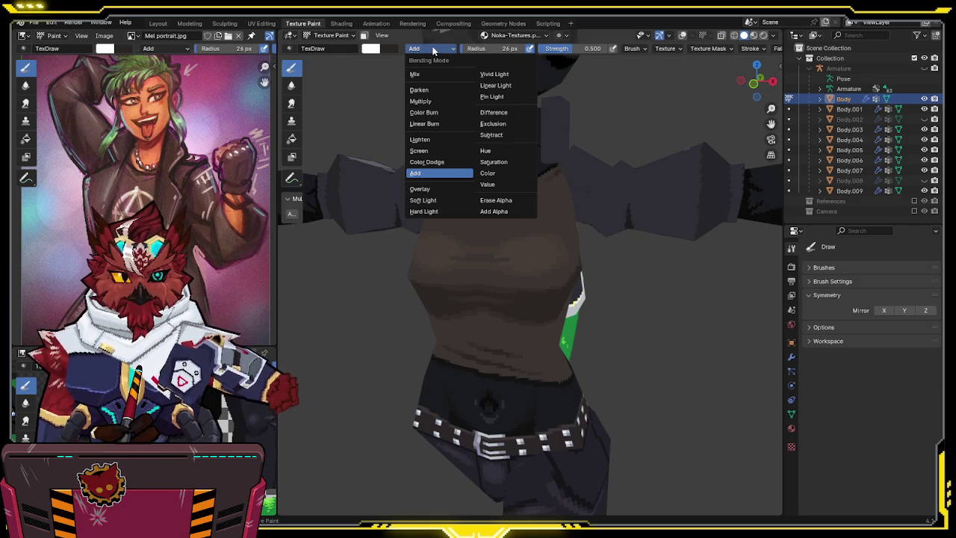
pyautogui.click(426, 138)
pyautogui.moveTo(475, 225); pyautogui.dragTo(509, 333)
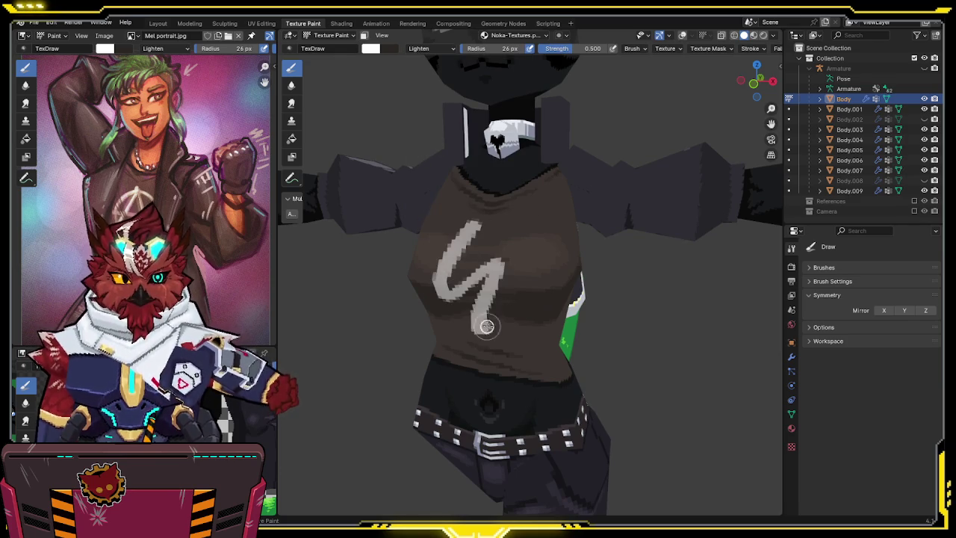
pyautogui.hotkey('ctrl', 'z')
pyautogui.click(425, 49)
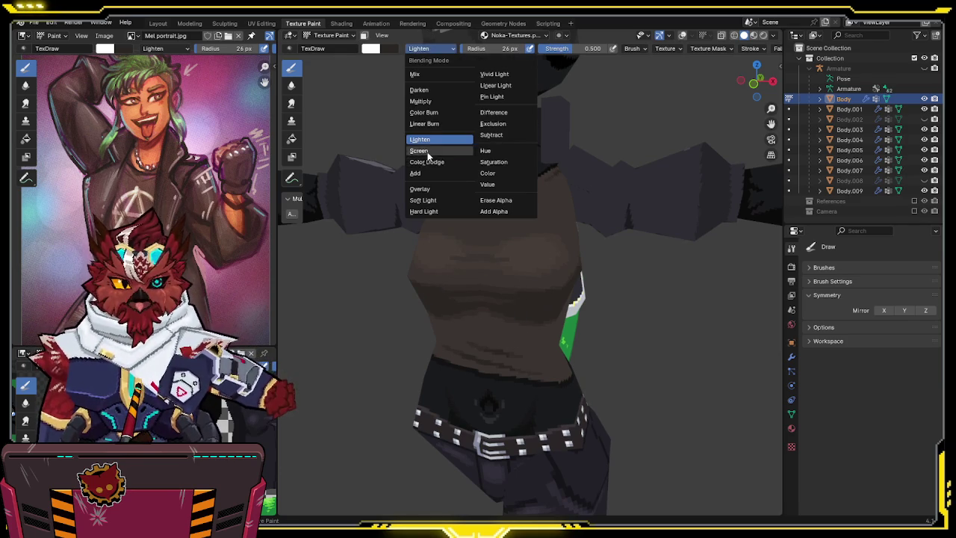
pyautogui.click(419, 150)
pyautogui.moveTo(492, 209); pyautogui.dragTo(514, 340)
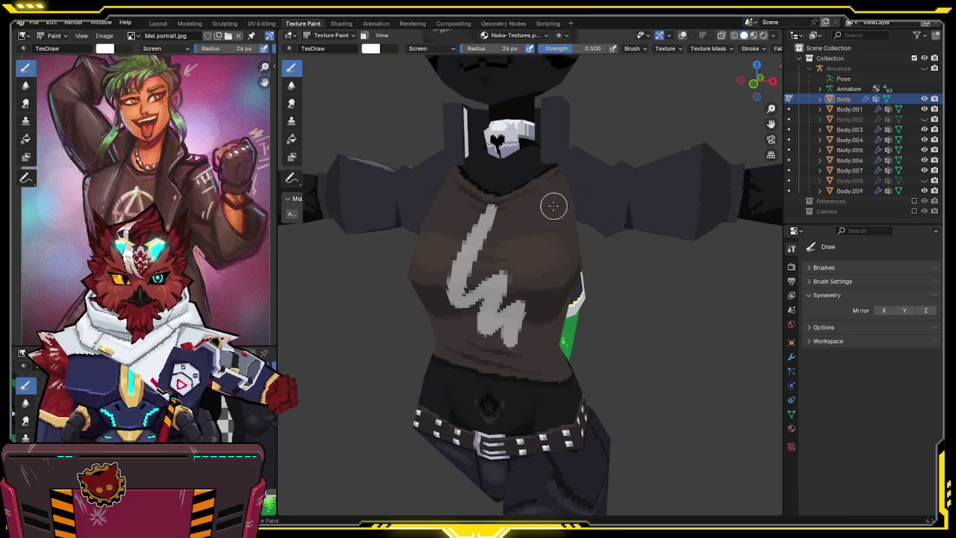
pyautogui.hotkey('ctrl', 'z')
pyautogui.click(425, 49)
pyautogui.click(429, 66)
pyautogui.moveTo(467, 223)
pyautogui.mouseDown()
pyautogui.moveTo(437, 288)
pyautogui.moveTo(519, 345)
pyautogui.mouseUp()
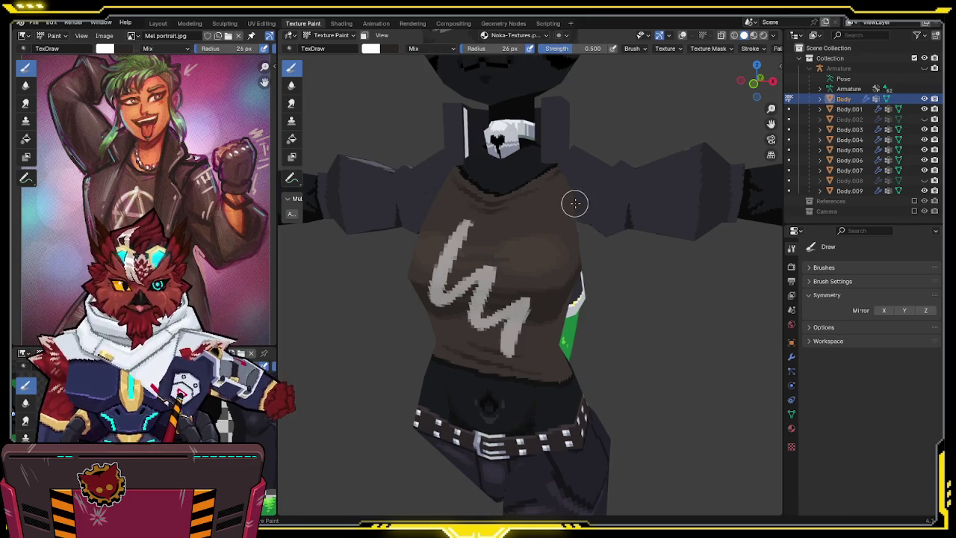
pyautogui.hotkey('ctrl', 'z')
pyautogui.moveTo(571, 203); pyautogui.dragTo(587, 37, button='middle')
pyautogui.click(582, 48)
pyautogui.write('.3')
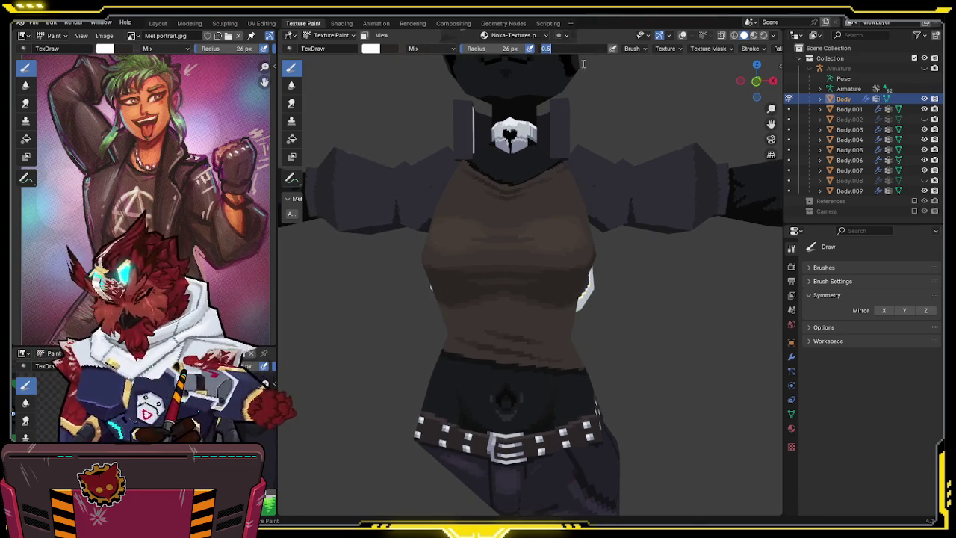
# Test a zigzag stroke at brush strength 0.300, then undo it.
pyautogui.press('Return')
pyautogui.moveTo(478, 203)
pyautogui.mouseDown()
pyautogui.moveTo(455, 269)
pyautogui.moveTo(522, 321)
pyautogui.moveTo(563, 296)
pyautogui.mouseUp()
pyautogui.moveTo(563, 295); pyautogui.dragTo(533, 277, button='middle')
pyautogui.hotkey('ctrl', 'z')
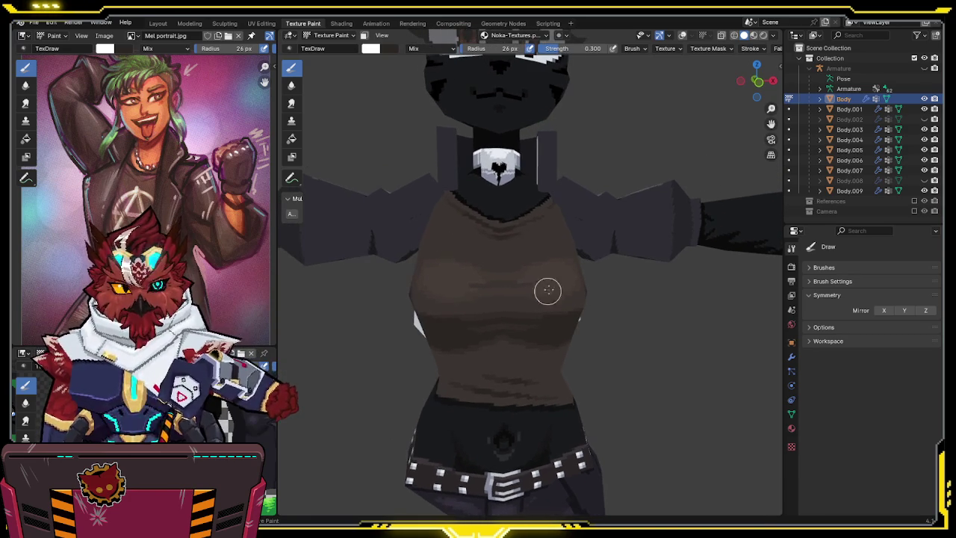
# Face the model front, zoom in, and restore brush strength to 0.500.
pyautogui.click(757, 83)
pyautogui.scroll(2, 595, 196)
pyautogui.scroll(1, 595, 196)
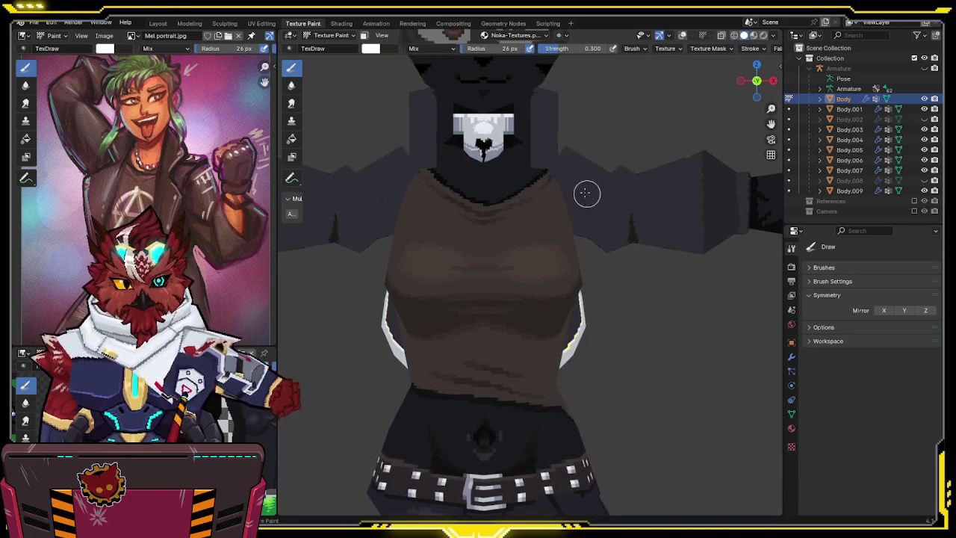
pyautogui.click(569, 47)
pyautogui.write('0.500')
pyautogui.press('Return')
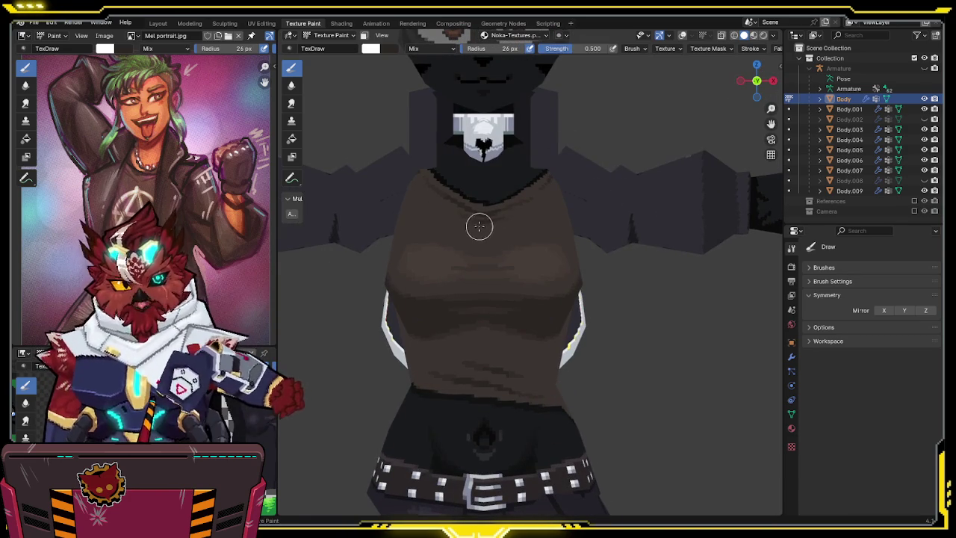
pyautogui.hotkey('ctrl', 'shift', 'z')
pyautogui.hotkey('ctrl', 'z')
# Paint a pale ring arc across the upper shirt and thicken its upper-left side.
pyautogui.moveTo(478, 230); pyautogui.dragTo(501, 205, button='middle')
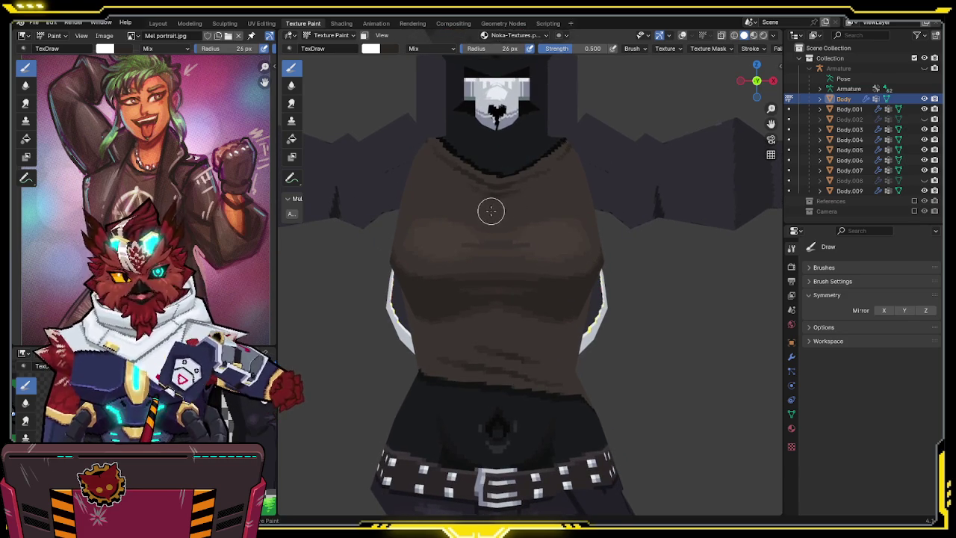
pyautogui.moveTo(497, 210)
pyautogui.mouseDown()
pyautogui.moveTo(456, 219)
pyautogui.moveTo(434, 274)
pyautogui.moveTo(448, 304)
pyautogui.moveTo(487, 322)
pyautogui.mouseUp()
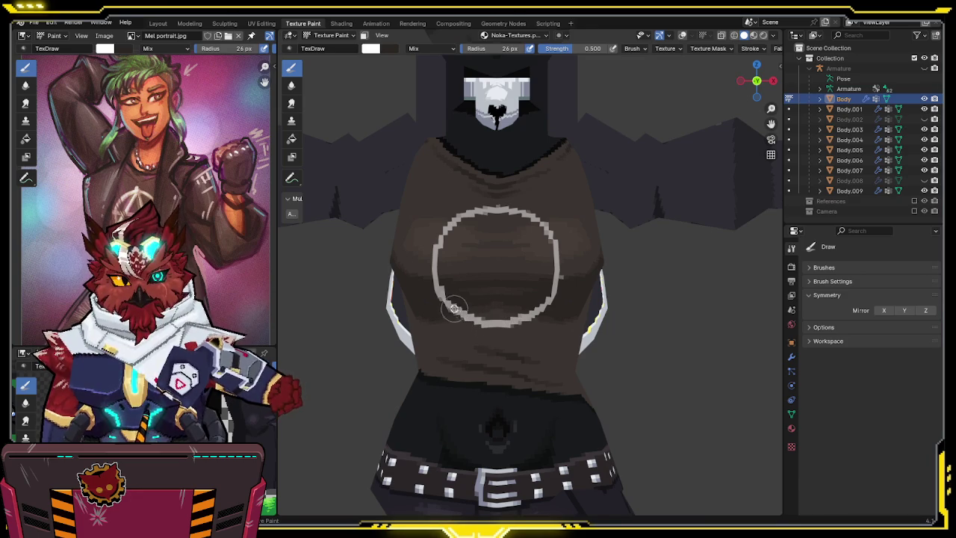
pyautogui.moveTo(438, 258)
pyautogui.mouseDown()
pyautogui.moveTo(455, 224)
pyautogui.moveTo(495, 208)
pyautogui.moveTo(466, 216)
pyautogui.moveTo(437, 263)
pyautogui.moveTo(439, 287)
pyautogui.moveTo(498, 321)
pyautogui.mouseUp()
pyautogui.hotkey('ctrl', 'z')
pyautogui.hotkey('ctrl', 'z')
pyautogui.hotkey('ctrl', 'z')
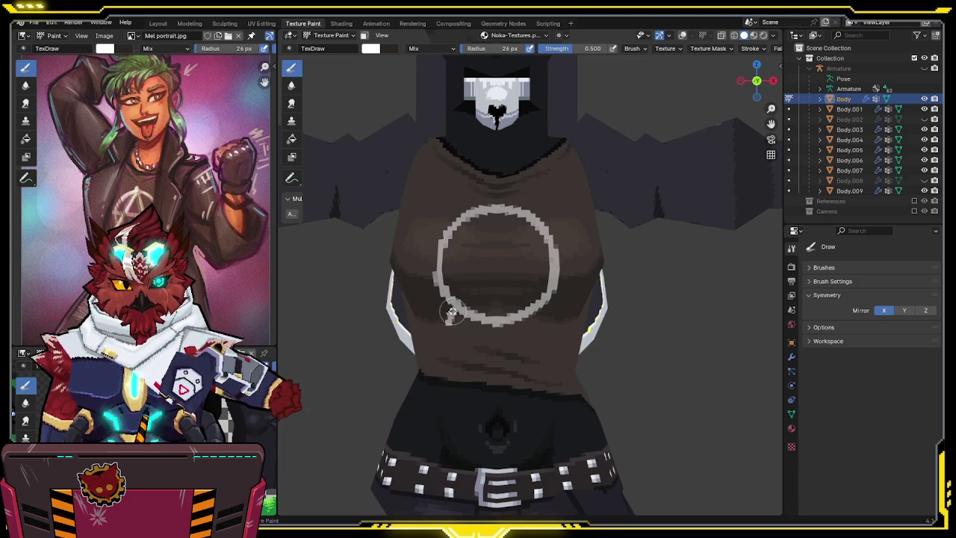
# Turn off mirroring and paint the A's two legs and a long crossbar inside the ring.
pyautogui.press('x')
pyautogui.moveTo(451, 313); pyautogui.dragTo(457, 294)
pyautogui.moveTo(471, 259); pyautogui.dragTo(486, 224)
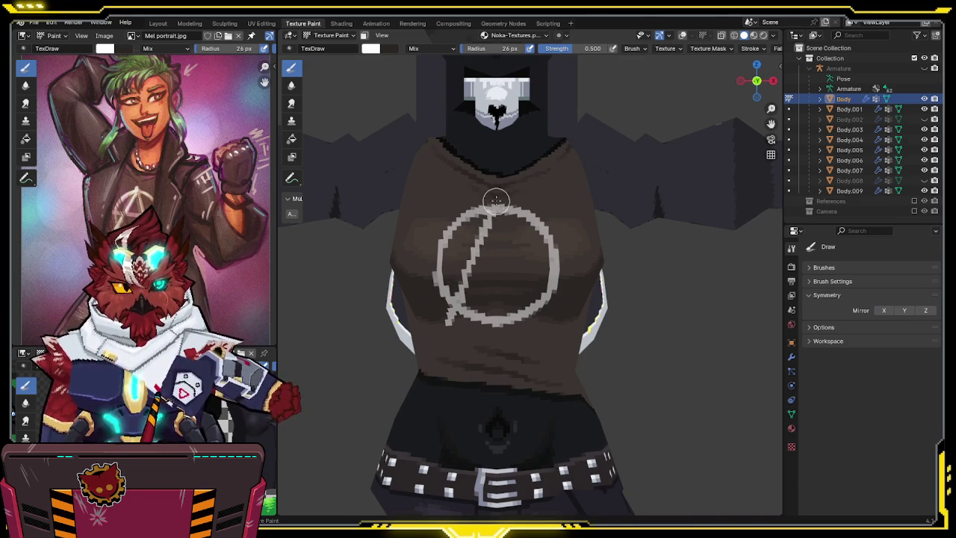
pyautogui.moveTo(498, 201); pyautogui.dragTo(527, 287)
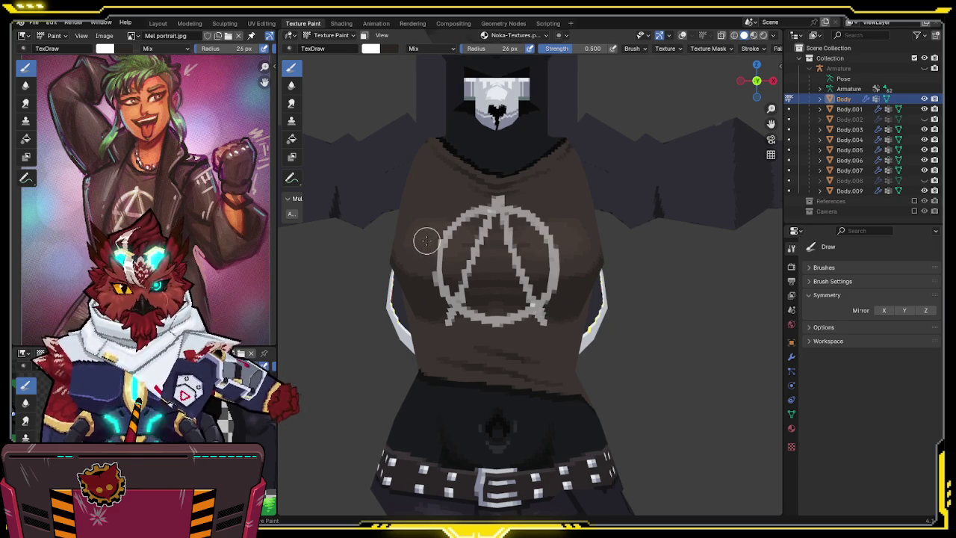
pyautogui.moveTo(425, 259); pyautogui.dragTo(584, 271)
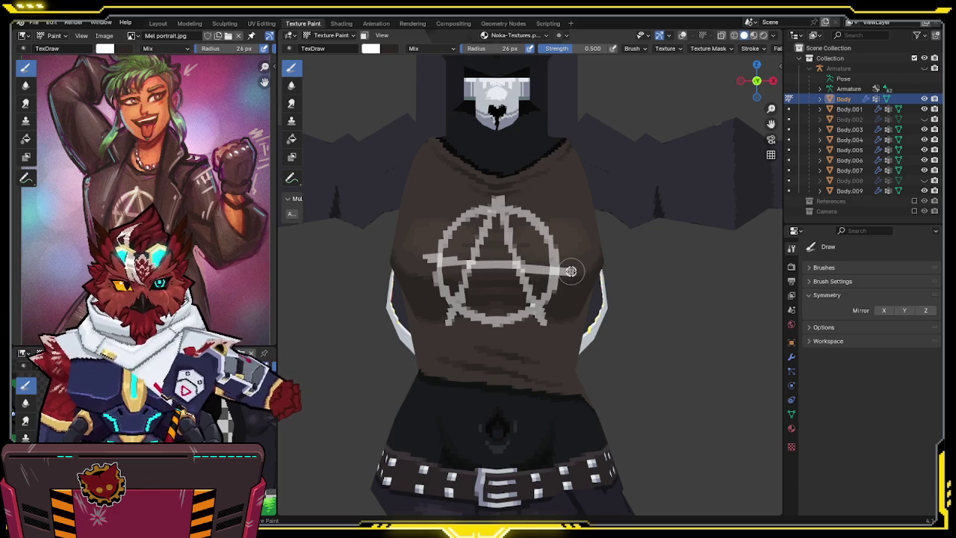
# Switch the paint colour to light grey and orbit around to review the shirt.
pyautogui.scroll(1, 558, 241)
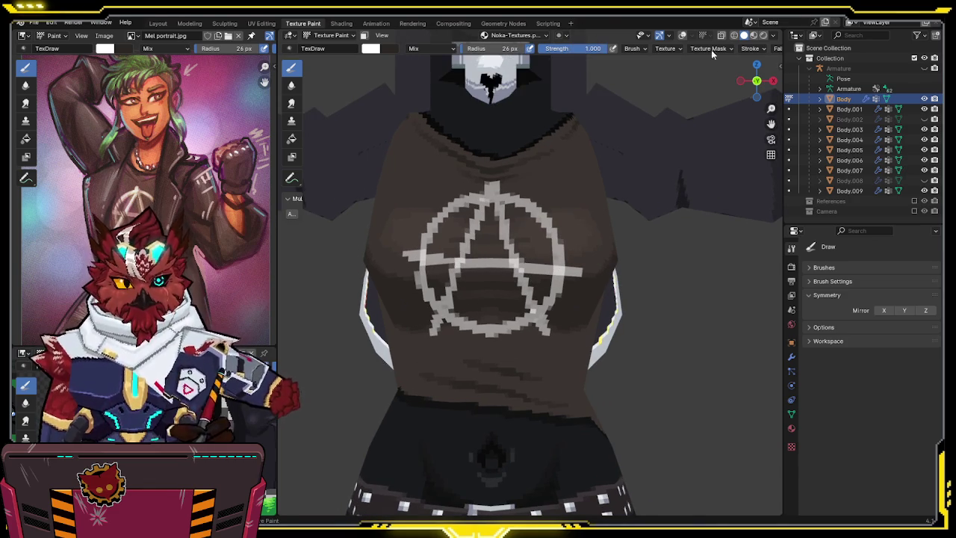
pyautogui.press('s')
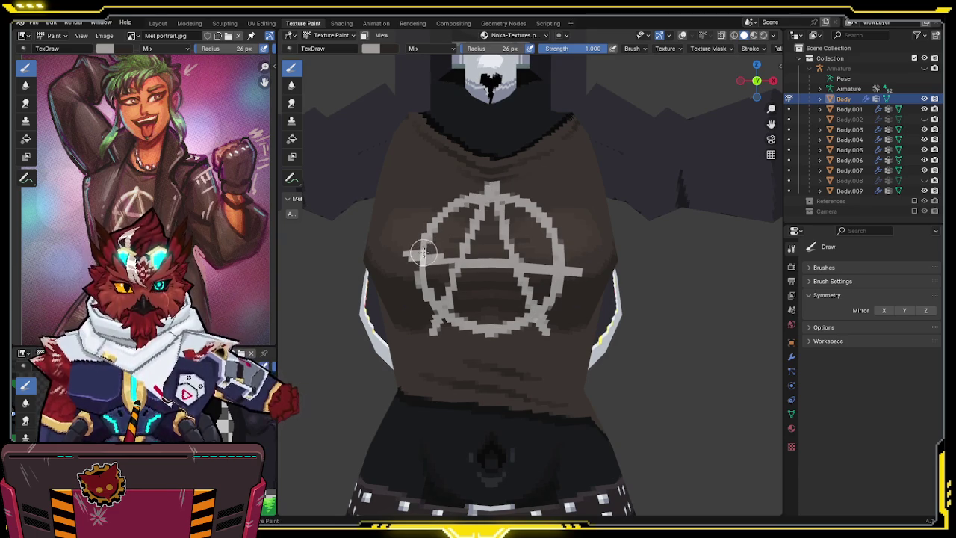
pyautogui.scroll(-3, 464, 210)
pyautogui.moveTo(464, 210)
pyautogui.mouseDown(button='middle')
pyautogui.moveTo(480, 251)
pyautogui.moveTo(493, 247)
pyautogui.mouseUp(button='middle')
# Save the blend file and zoom to a front-on close view of the studded belt.
pyautogui.hotkey('ctrl', 's')
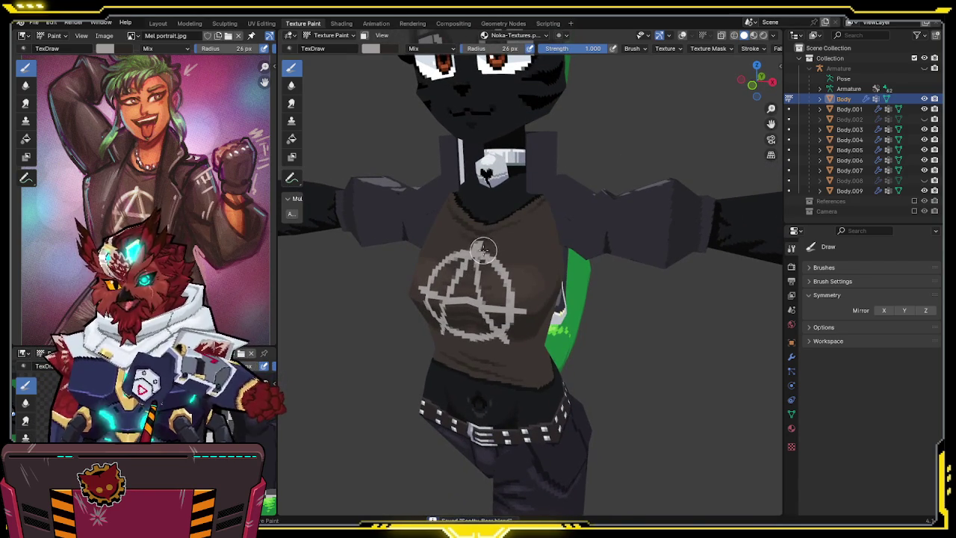
pyautogui.moveTo(494, 243); pyautogui.dragTo(502, 239, button='middle')
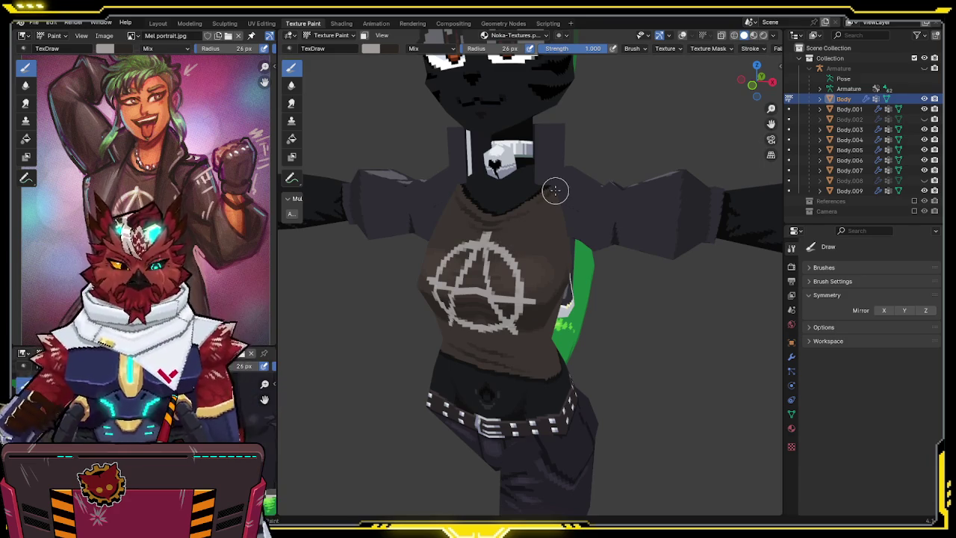
pyautogui.moveTo(555, 189)
pyautogui.mouseDown(button='middle')
pyautogui.moveTo(545, 280)
pyautogui.moveTo(495, 305)
pyautogui.mouseUp(button='middle')
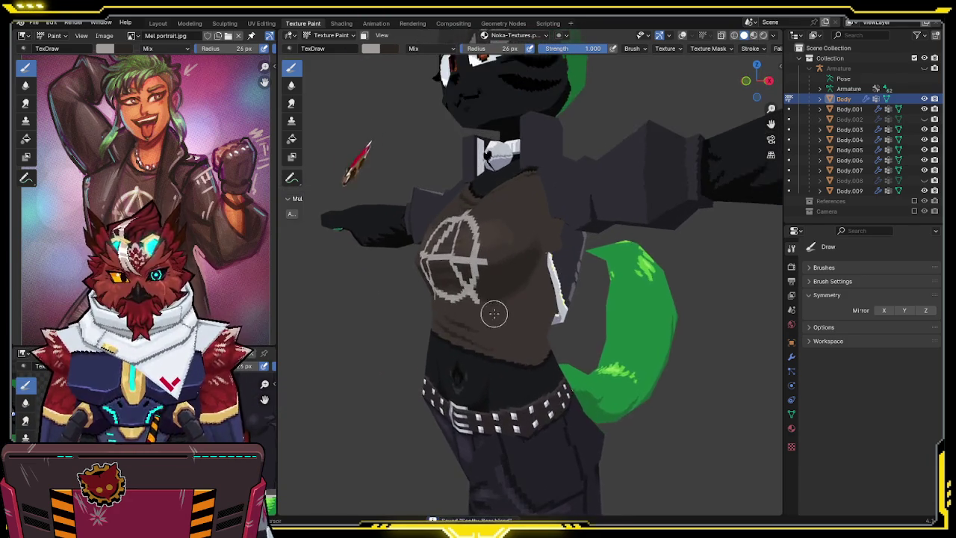
pyautogui.scroll(2, 490, 233)
pyautogui.moveTo(490, 234); pyautogui.dragTo(522, 275, button='middle')
pyautogui.scroll(3, 522, 274)
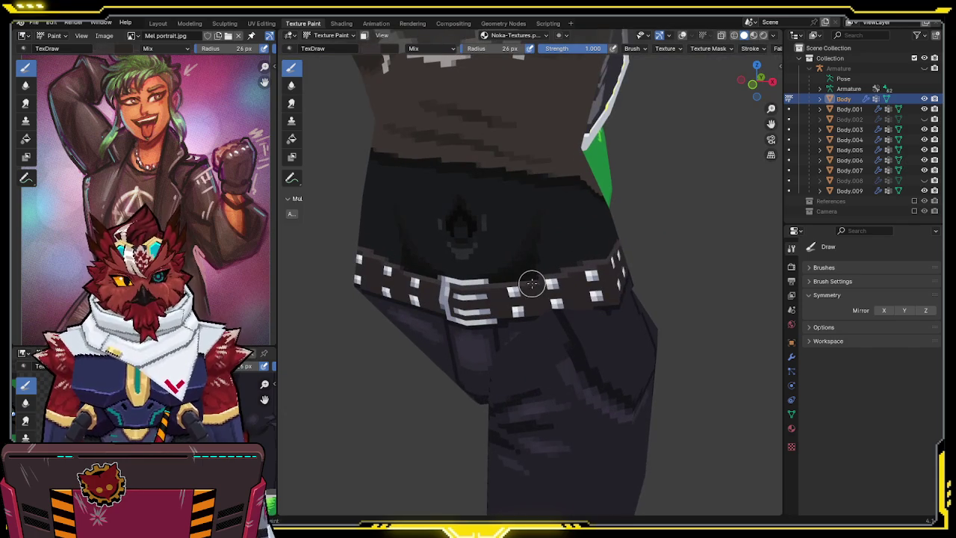
pyautogui.moveTo(531, 288); pyautogui.dragTo(515, 269, button='middle')
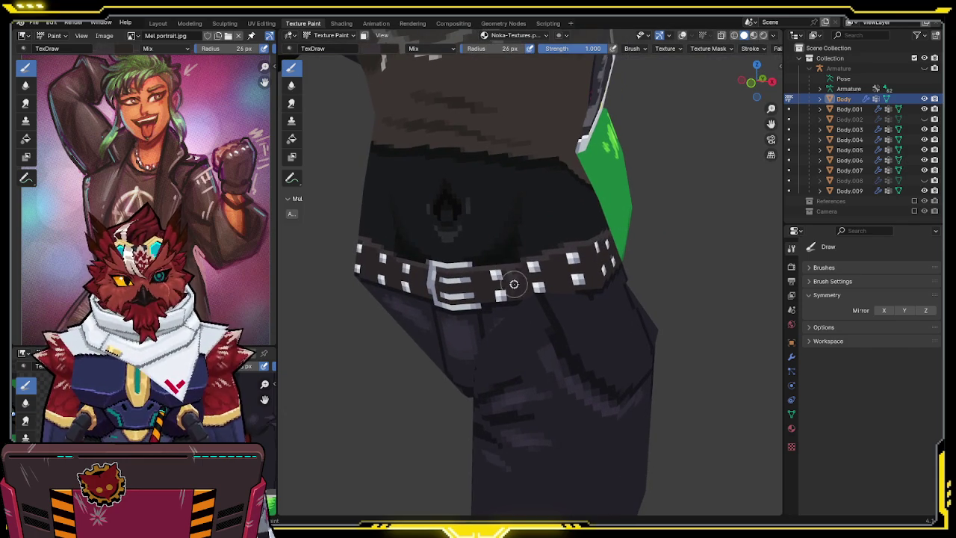
# Hide the legs and tail to isolate the hips, and brighten the paint colour.
pyautogui.press('h')
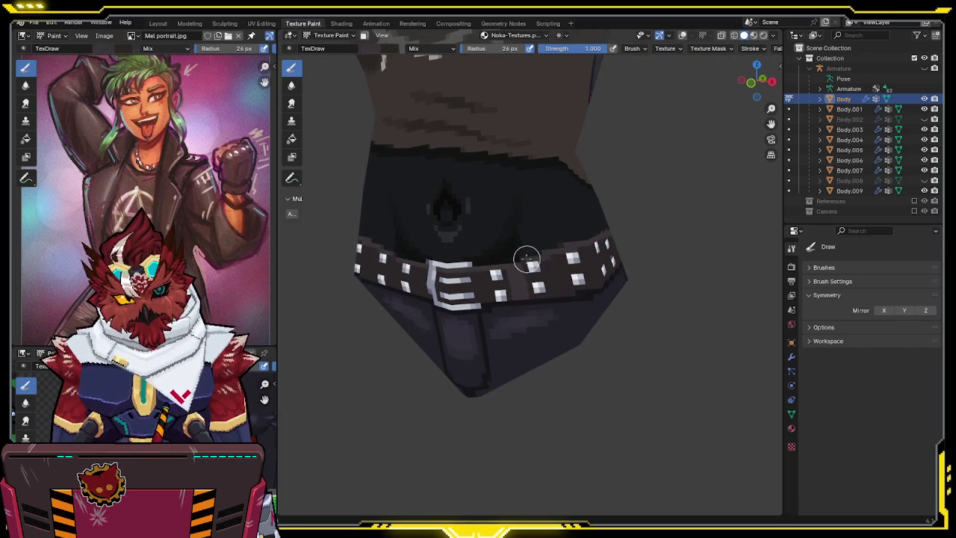
pyautogui.moveTo(527, 263); pyautogui.dragTo(491, 258, button='middle')
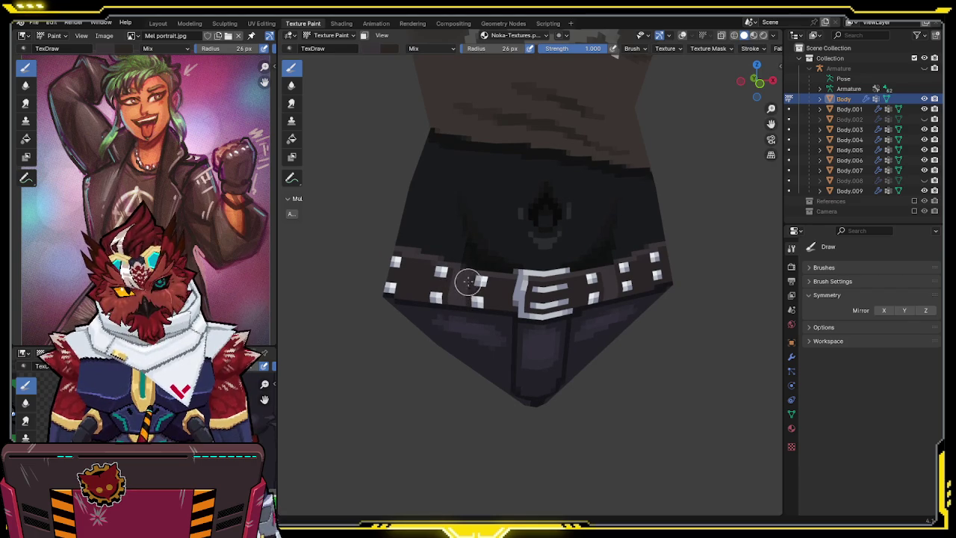
pyautogui.rightClick(464, 174)
pyautogui.click(464, 126)
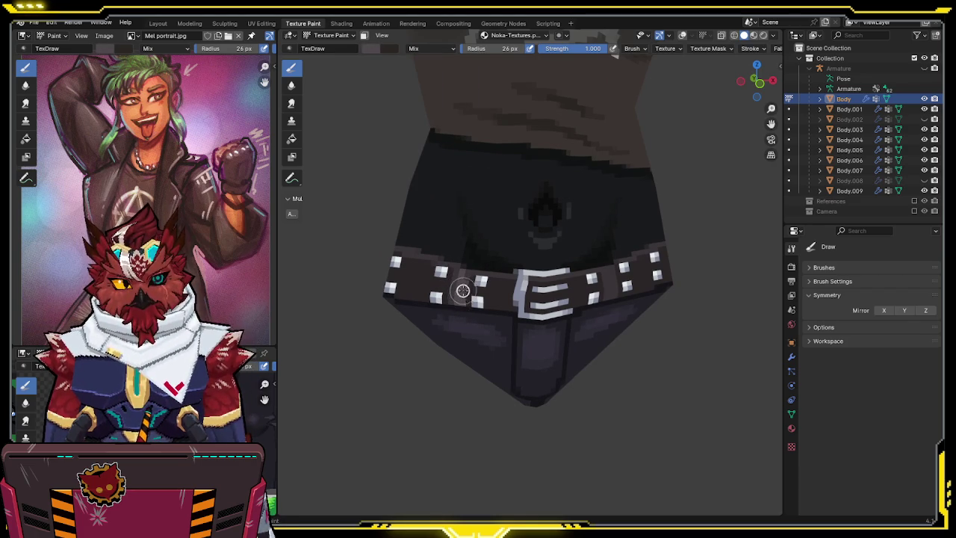
pyautogui.moveTo(586, 253); pyautogui.dragTo(550, 254, button='middle')
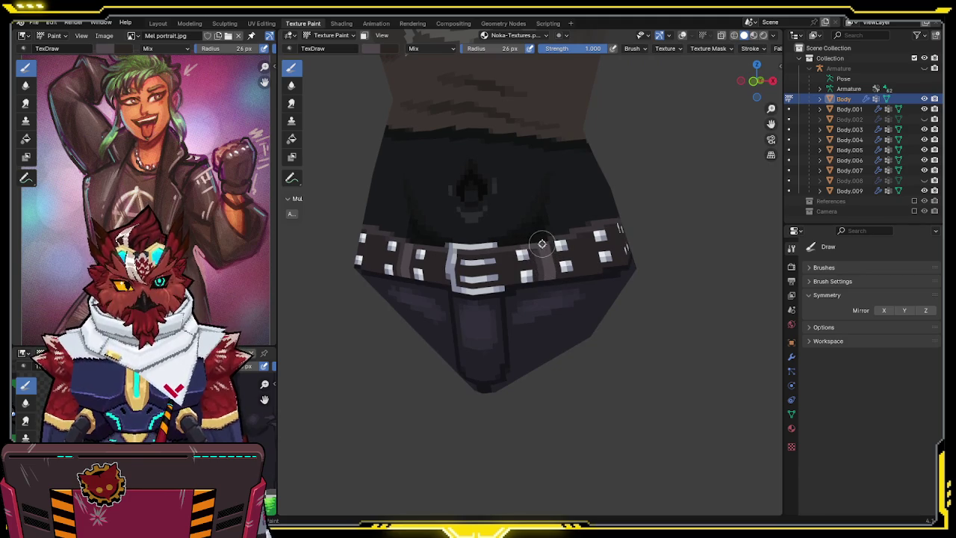
# Sample the stud colour and the darker belt colour while orbiting around the hips.
pyautogui.press('s')
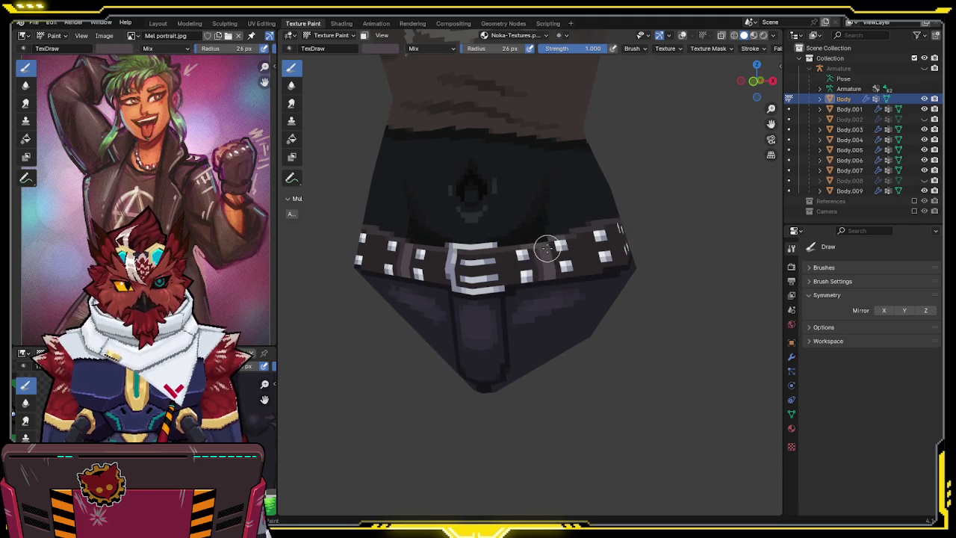
pyautogui.press('s')
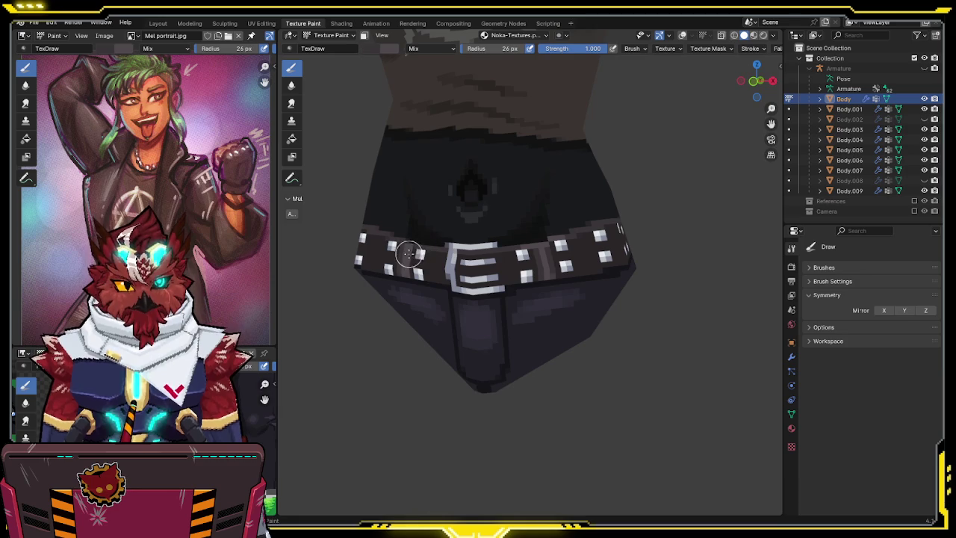
pyautogui.moveTo(431, 242); pyautogui.dragTo(447, 237, button='middle')
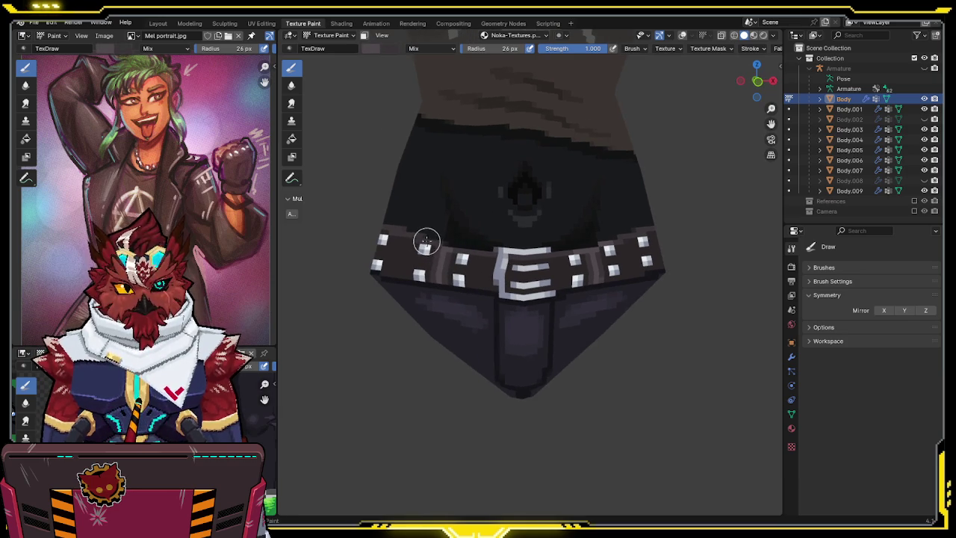
pyautogui.moveTo(526, 210)
pyautogui.mouseDown(button='middle')
pyautogui.moveTo(568, 209)
pyautogui.moveTo(480, 262)
pyautogui.mouseUp(button='middle')
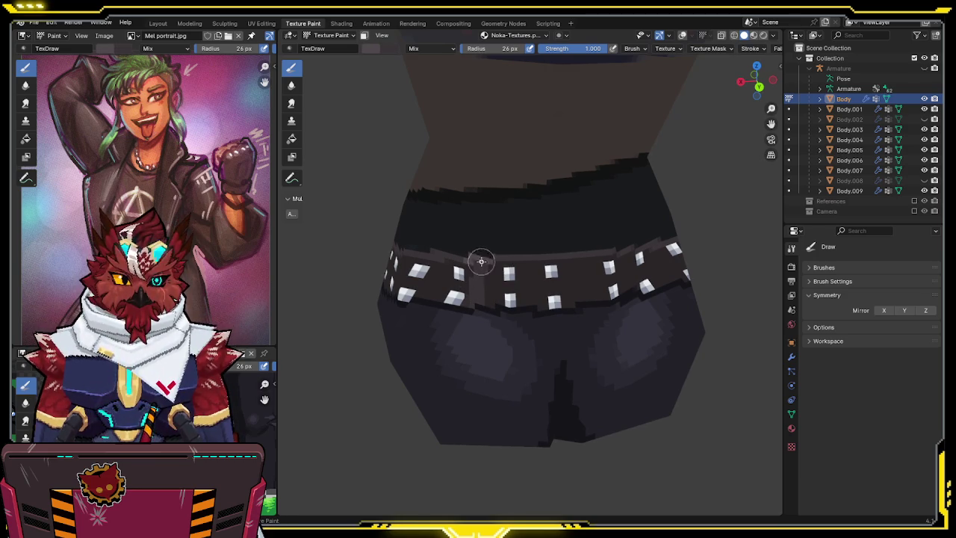
pyautogui.moveTo(474, 291); pyautogui.dragTo(610, 256, button='middle')
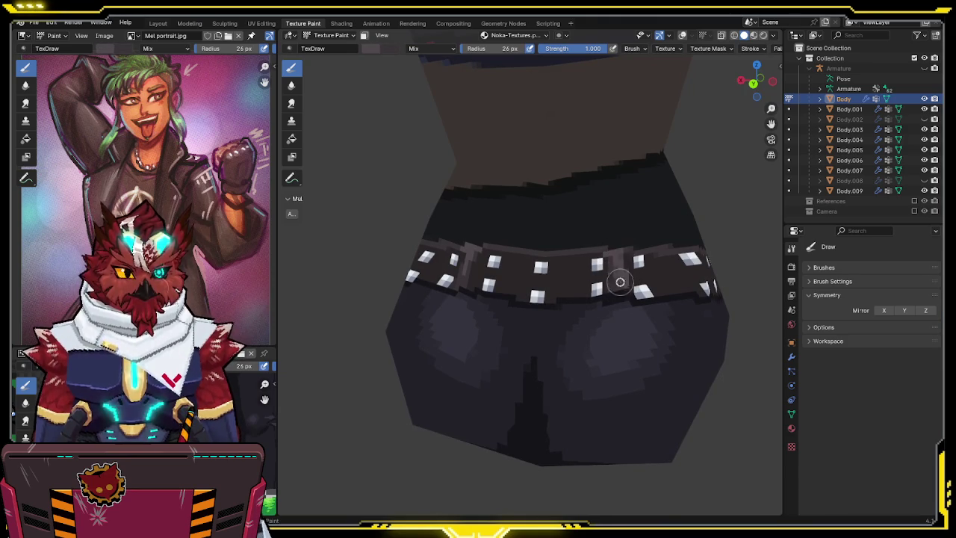
# Swap to the near-black paint colour, save the file, and move closer on the belt.
pyautogui.press('s')
pyautogui.press('x')
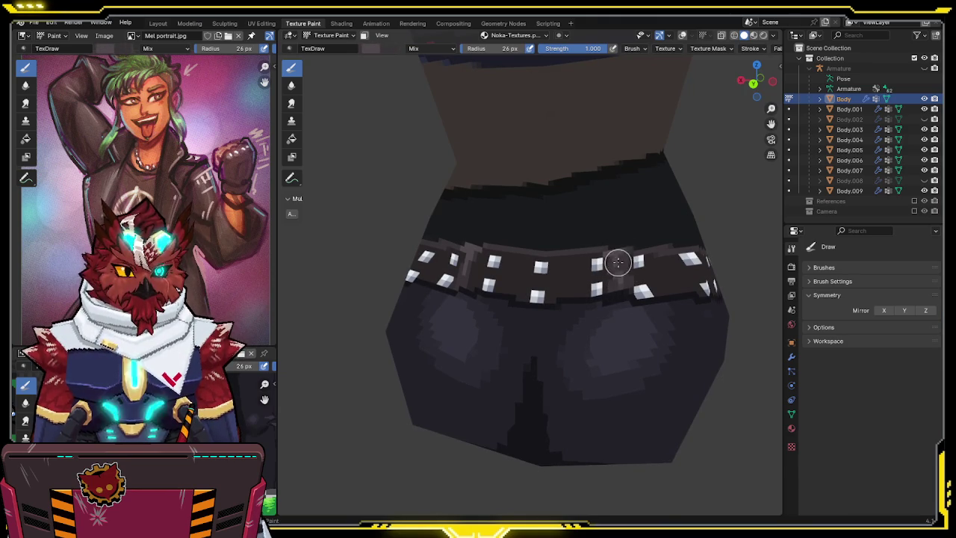
pyautogui.moveTo(619, 282)
pyautogui.mouseDown(button='middle')
pyautogui.moveTo(634, 283)
pyautogui.moveTo(664, 247)
pyautogui.moveTo(554, 305)
pyautogui.mouseUp(button='middle')
pyautogui.hotkey('ctrl', 's')
pyautogui.scroll(2, 555, 305)
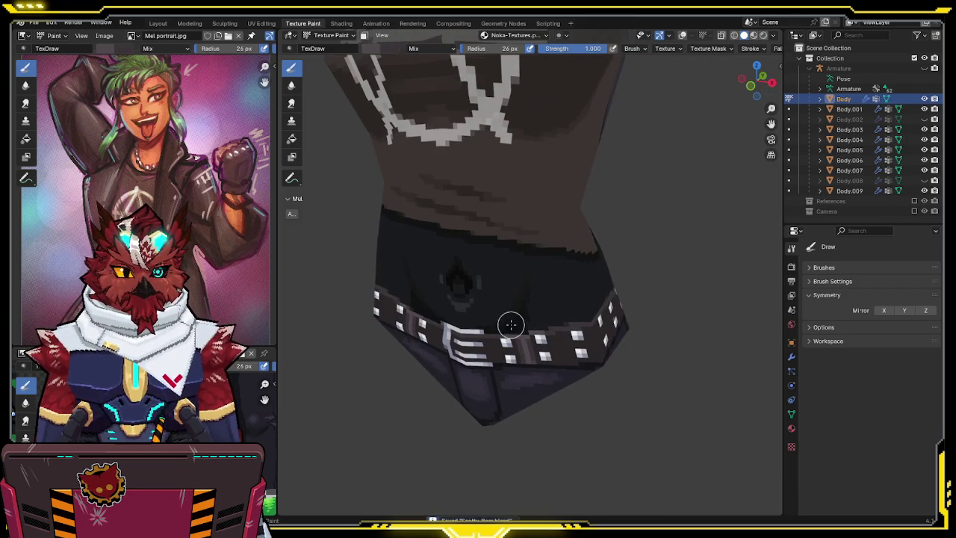
pyautogui.moveTo(507, 324); pyautogui.dragTo(545, 249, button='middle')
pyautogui.scroll(2, 545, 249)
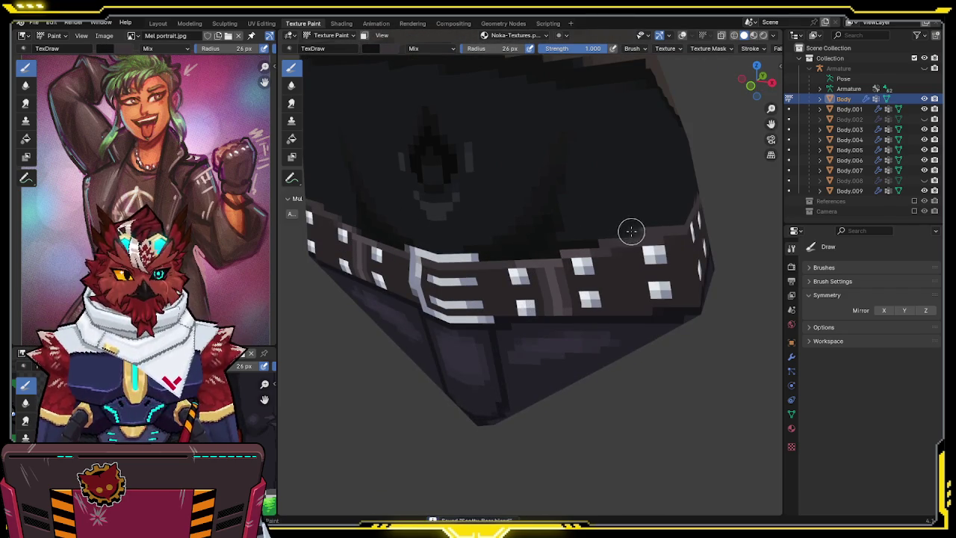
pyautogui.moveTo(595, 229)
pyautogui.mouseDown(button='middle')
pyautogui.moveTo(572, 252)
pyautogui.moveTo(518, 275)
pyautogui.moveTo(527, 270)
pyautogui.mouseUp(button='middle')
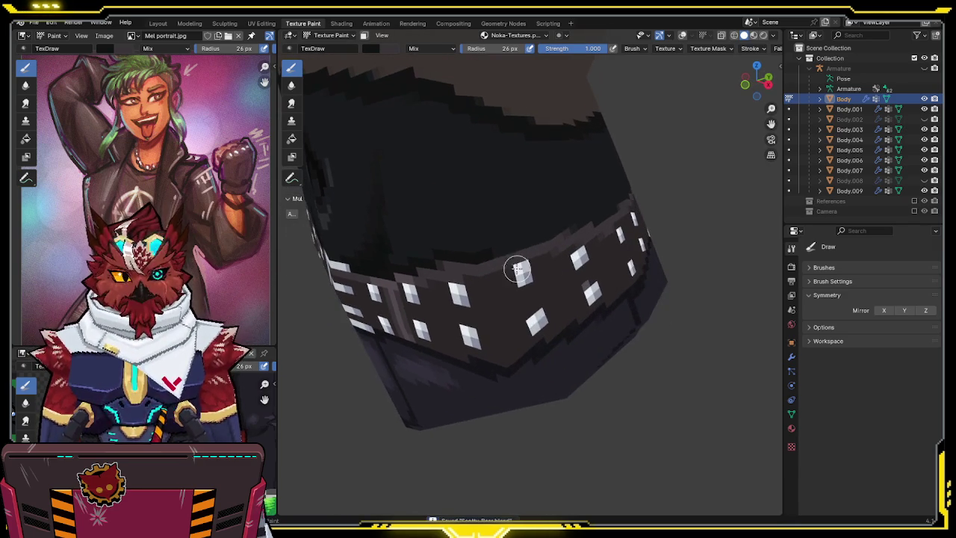
pyautogui.moveTo(550, 228); pyautogui.dragTo(528, 238, button='middle')
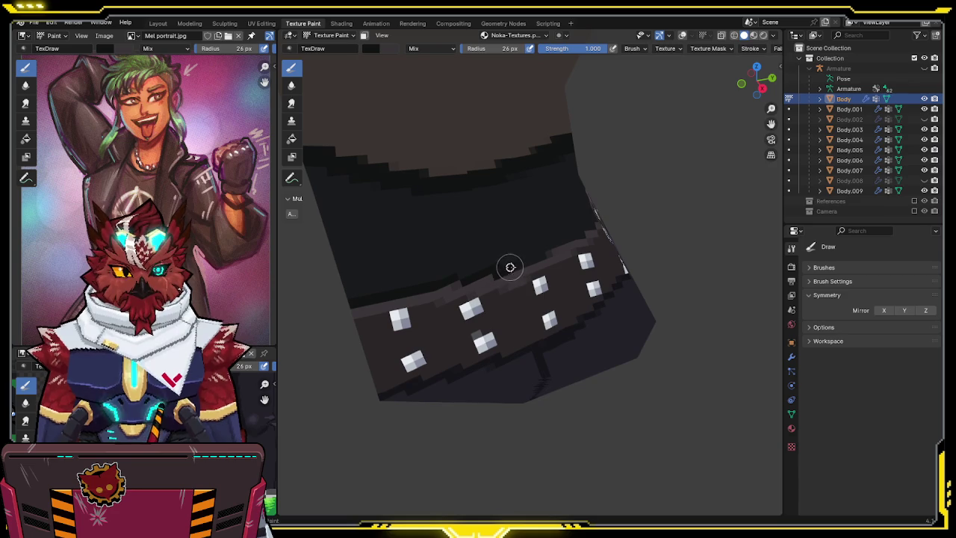
pyautogui.moveTo(547, 252)
pyautogui.mouseDown(button='middle')
pyautogui.moveTo(473, 263)
pyautogui.moveTo(524, 259)
pyautogui.moveTo(539, 239)
pyautogui.moveTo(566, 239)
pyautogui.moveTo(552, 246)
pyautogui.moveTo(555, 262)
pyautogui.moveTo(574, 229)
pyautogui.moveTo(519, 272)
pyautogui.mouseUp(button='middle')
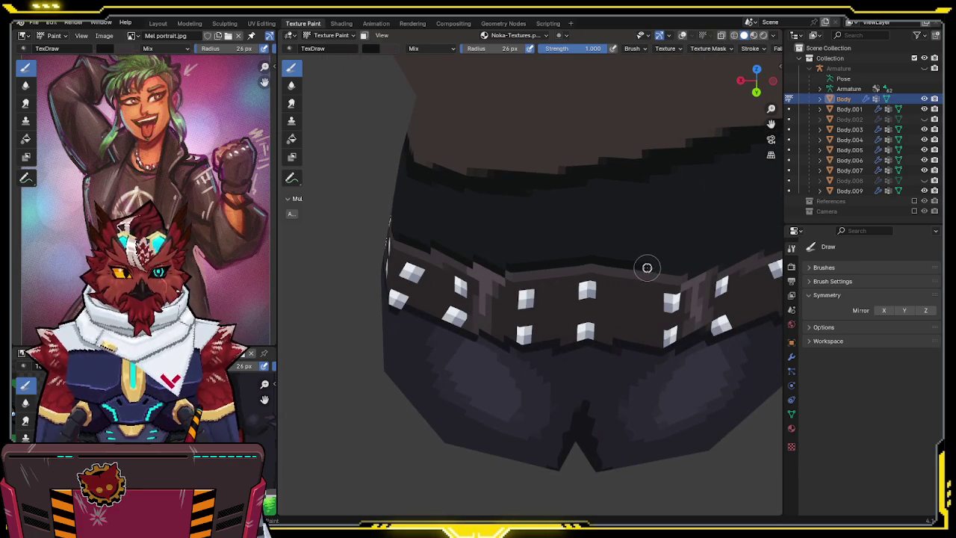
pyautogui.moveTo(678, 269)
pyautogui.mouseDown(button='middle')
pyautogui.moveTo(565, 239)
pyautogui.moveTo(587, 234)
pyautogui.moveTo(526, 259)
pyautogui.mouseUp(button='middle')
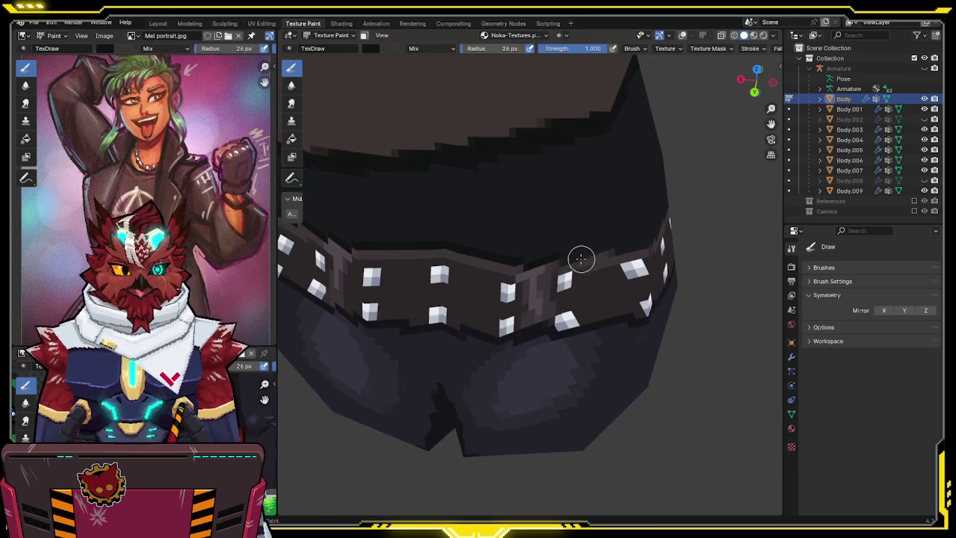
pyautogui.moveTo(607, 246); pyautogui.dragTo(536, 261, button='middle')
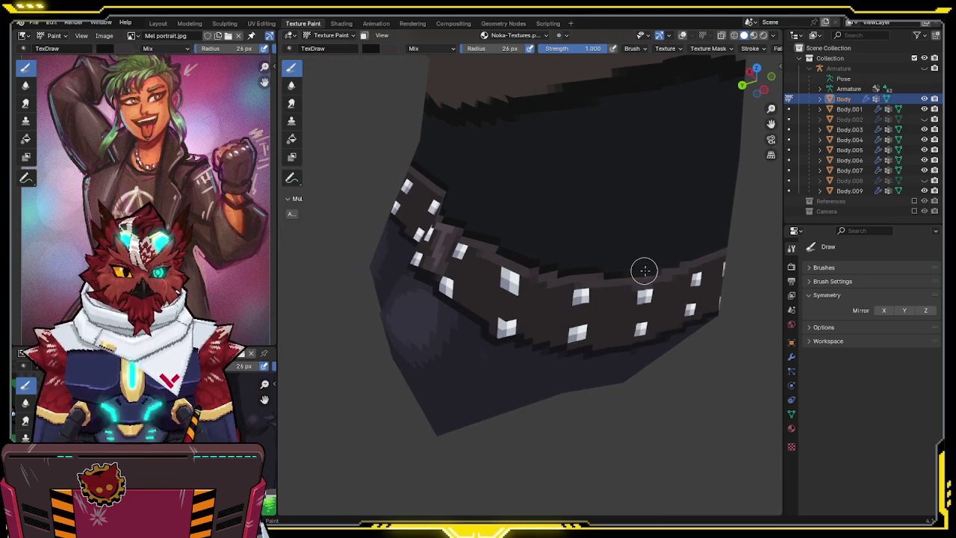
pyautogui.moveTo(655, 264)
pyautogui.mouseDown(button='middle')
pyautogui.moveTo(634, 284)
pyautogui.moveTo(473, 241)
pyautogui.moveTo(500, 223)
pyautogui.mouseUp(button='middle')
pyautogui.scroll(2, 618, 256)
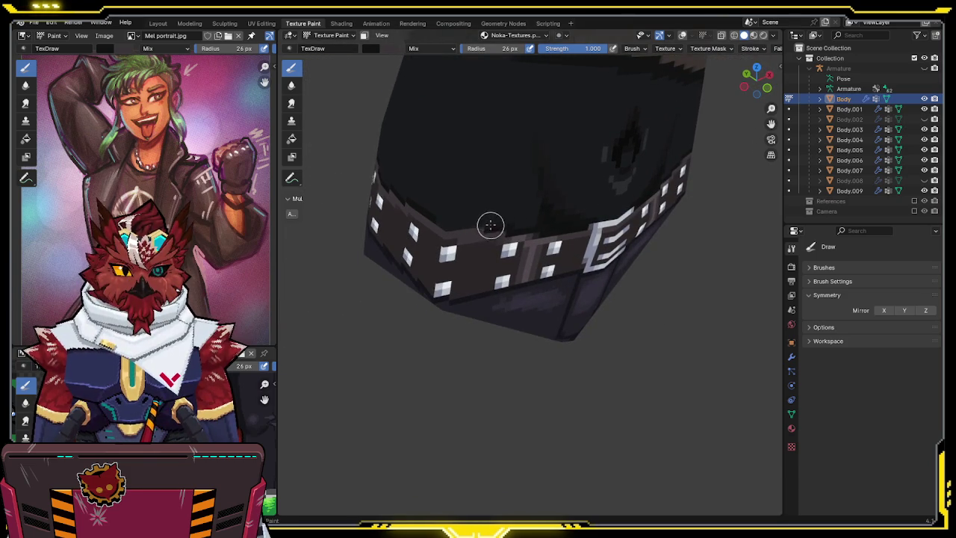
pyautogui.moveTo(448, 215)
pyautogui.mouseDown(button='middle')
pyautogui.moveTo(590, 236)
pyautogui.moveTo(538, 280)
pyautogui.mouseUp(button='middle')
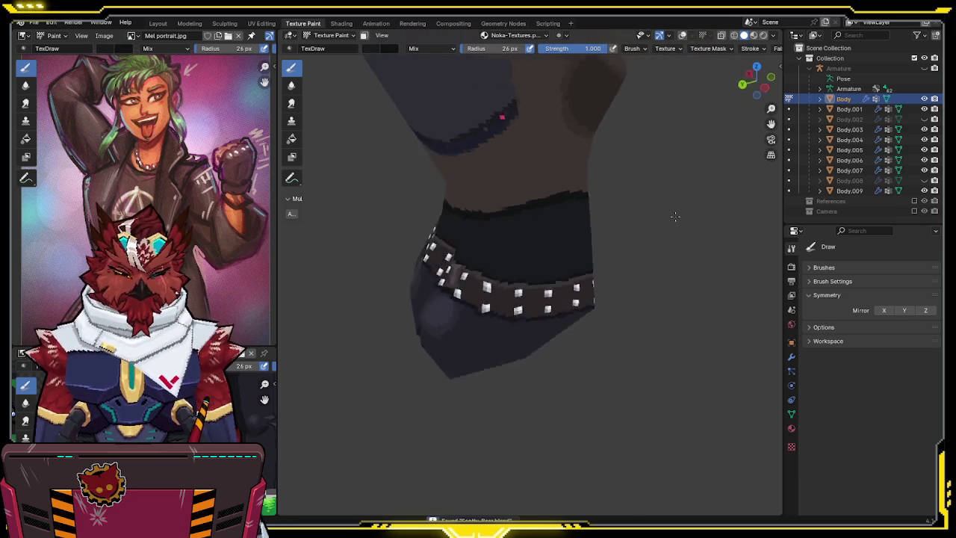
pyautogui.press('s')
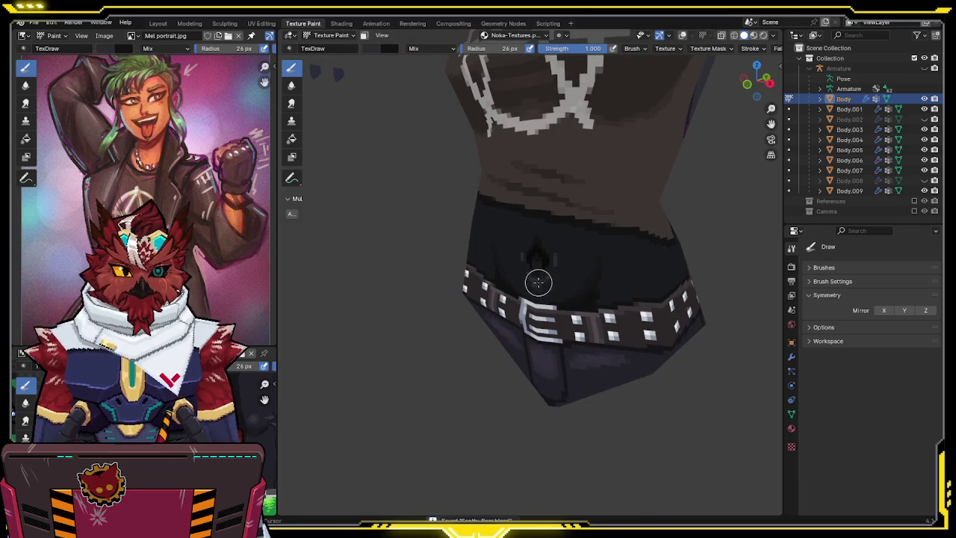
# Lower the brush strength to about 0.36 and orbit around the belt and torso.
pyautogui.moveTo(577, 57); pyautogui.dragTo(547, 70)
pyautogui.moveTo(546, 70); pyautogui.dragTo(544, 255, button='middle')
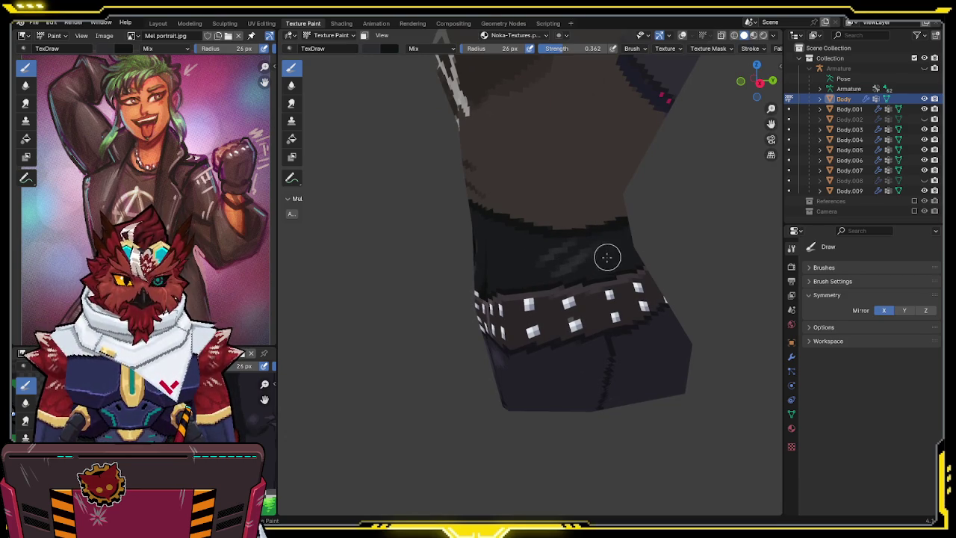
pyautogui.moveTo(624, 241)
pyautogui.mouseDown(button='middle')
pyautogui.moveTo(631, 253)
pyautogui.moveTo(584, 282)
pyautogui.moveTo(687, 237)
pyautogui.moveTo(733, 237)
pyautogui.moveTo(694, 266)
pyautogui.moveTo(599, 251)
pyautogui.moveTo(697, 260)
pyautogui.moveTo(605, 256)
pyautogui.moveTo(597, 174)
pyautogui.mouseUp(button='middle')
# Save the project and switch the character out of texture painting.
pyautogui.hotkey('ctrl', 's')
pyautogui.scroll(-3, 598, 251)
pyautogui.scroll(1, 601, 254)
pyautogui.scroll(-1, 604, 256)
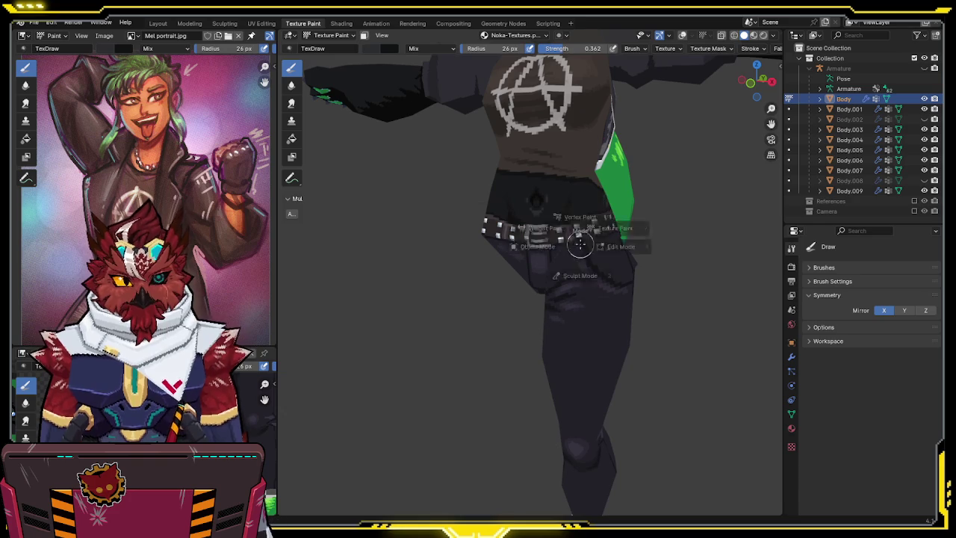
pyautogui.hotkey('ctrl', 'Tab')
# Put trouser leg Body.007 into Texture Paint mode and save the project.
pyautogui.moveTo(575, 334)
pyautogui.keyDown('shift'); pyautogui.mouseDown(button='middle')
pyautogui.moveTo(540, 209)
pyautogui.moveTo(558, 236)
pyautogui.mouseUp(button='middle'); pyautogui.keyUp('shift')
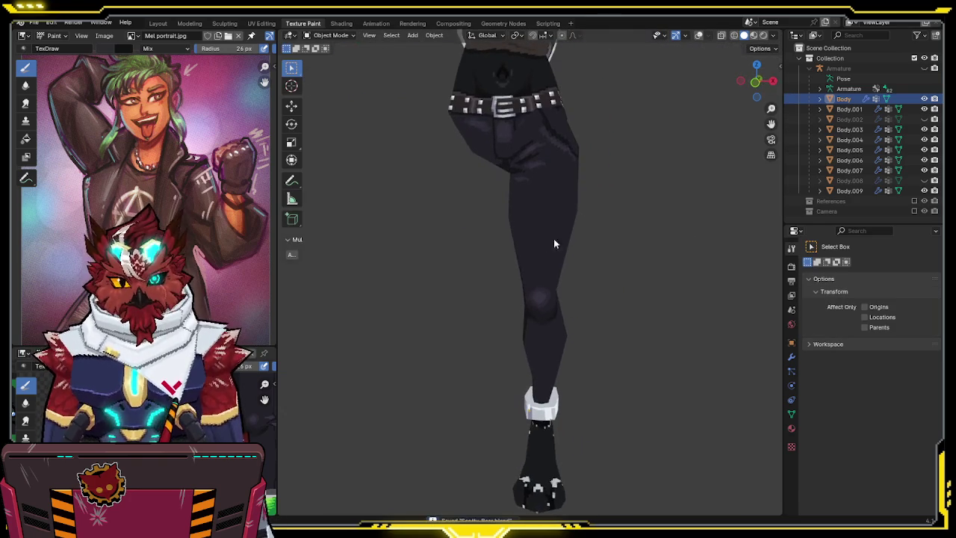
pyautogui.moveTo(520, 337)
pyautogui.mouseDown(button='middle')
pyautogui.moveTo(545, 245)
pyautogui.moveTo(638, 266)
pyautogui.moveTo(582, 279)
pyautogui.moveTo(563, 364)
pyautogui.moveTo(537, 315)
pyautogui.moveTo(546, 310)
pyautogui.moveTo(536, 233)
pyautogui.mouseUp(button='middle')
pyautogui.hotkey('ctrl', 'Tab')
pyautogui.scroll(3, 540, 302)
pyautogui.hotkey('alt', 'q')
pyautogui.hotkey('ctrl', 'Tab')
pyautogui.press('4')
pyautogui.hotkey('ctrl', 'Tab')
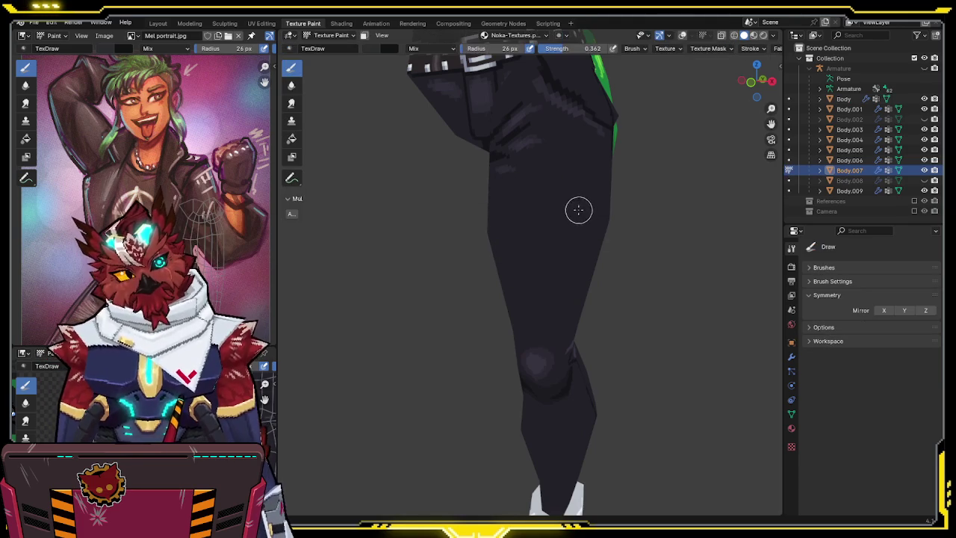
pyautogui.moveTo(585, 211); pyautogui.dragTo(549, 249, button='middle')
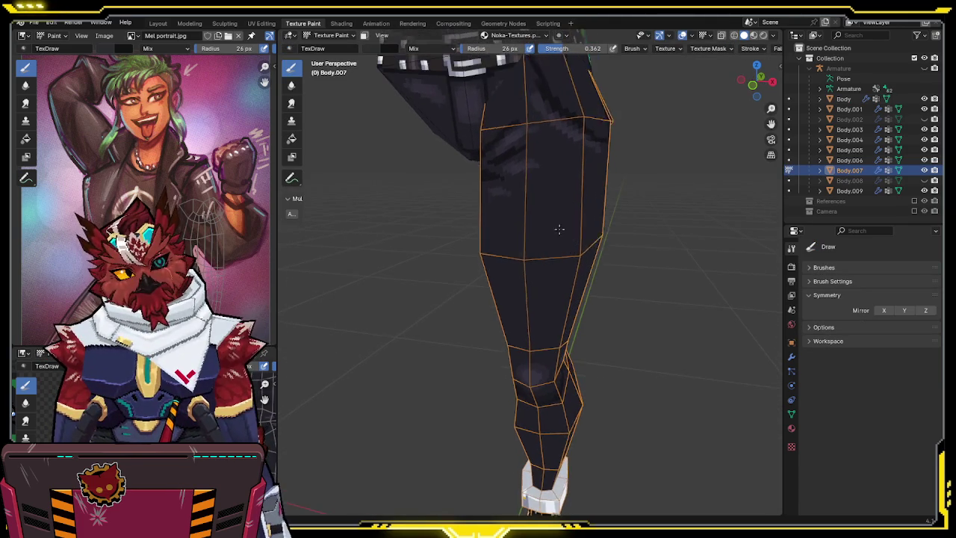
pyautogui.hotkey('ctrl', 's')
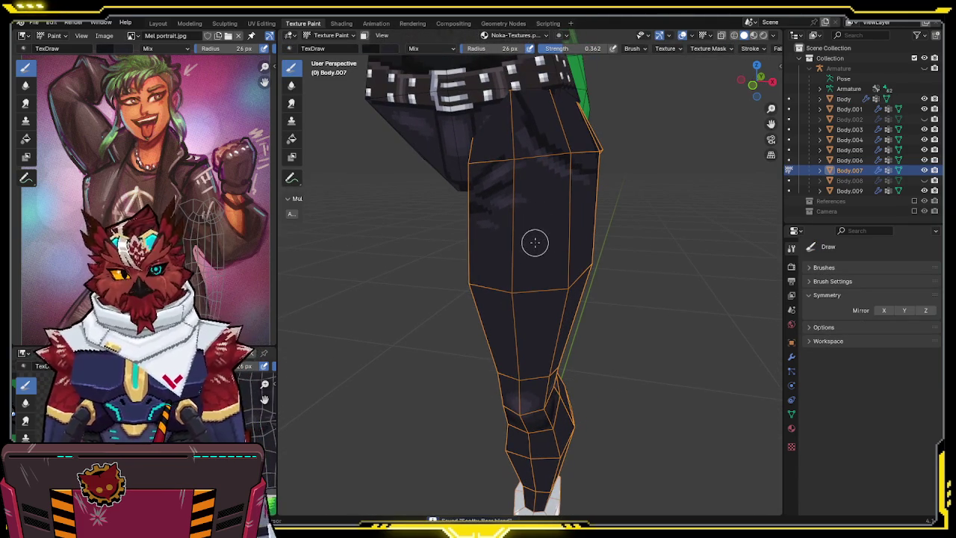
# Lighten the brush colour to a greyish violet at value 0.665 and edit brush strength.
pyautogui.click(370, 48)
pyautogui.moveTo(460, 136); pyautogui.dragTo(465, 88)
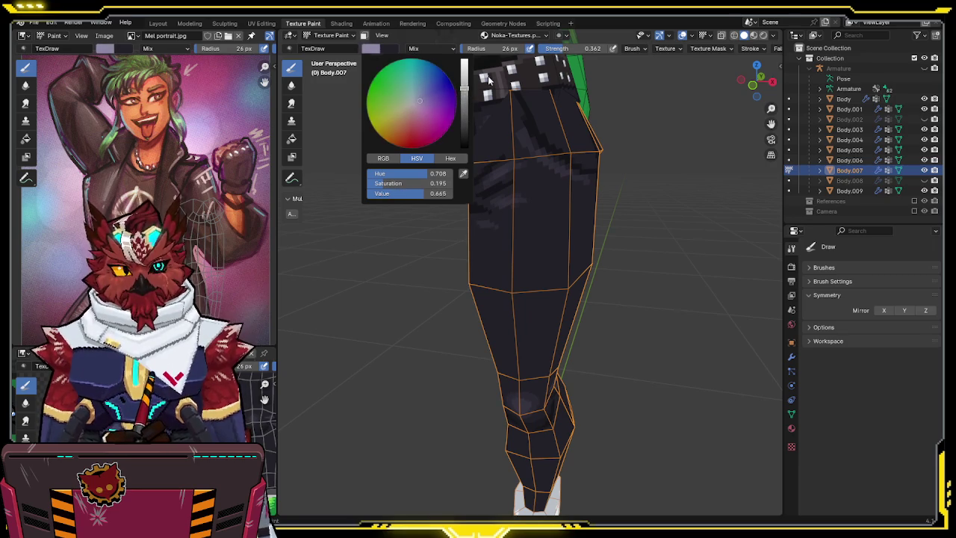
pyautogui.click(565, 49)
# Set brush strength to 0.5, then raise it to 1.0 with the view over the leg.
pyautogui.write('0.5')
pyautogui.press('Return')
pyautogui.moveTo(532, 149); pyautogui.dragTo(505, 230, button='middle')
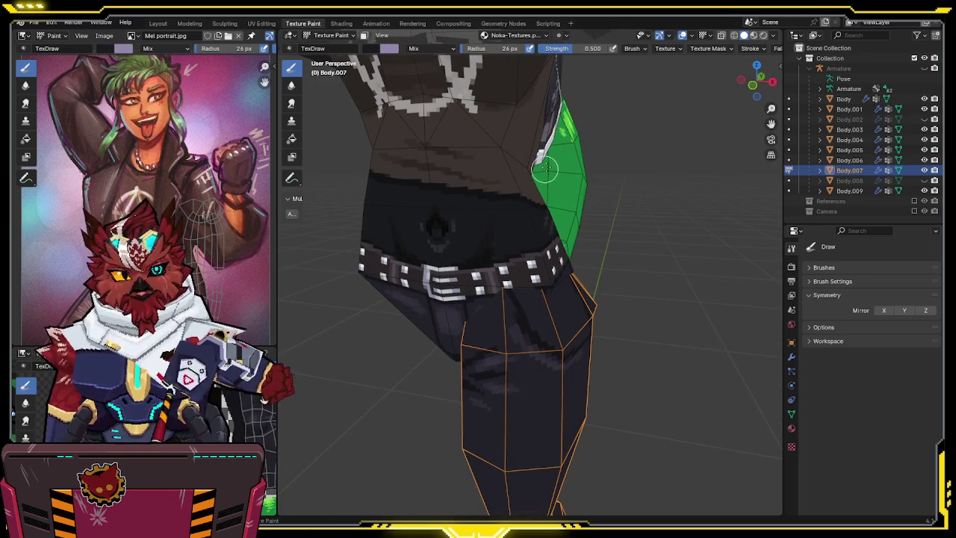
pyautogui.moveTo(527, 196); pyautogui.dragTo(535, 235, button='middle')
pyautogui.scroll(3, 535, 235)
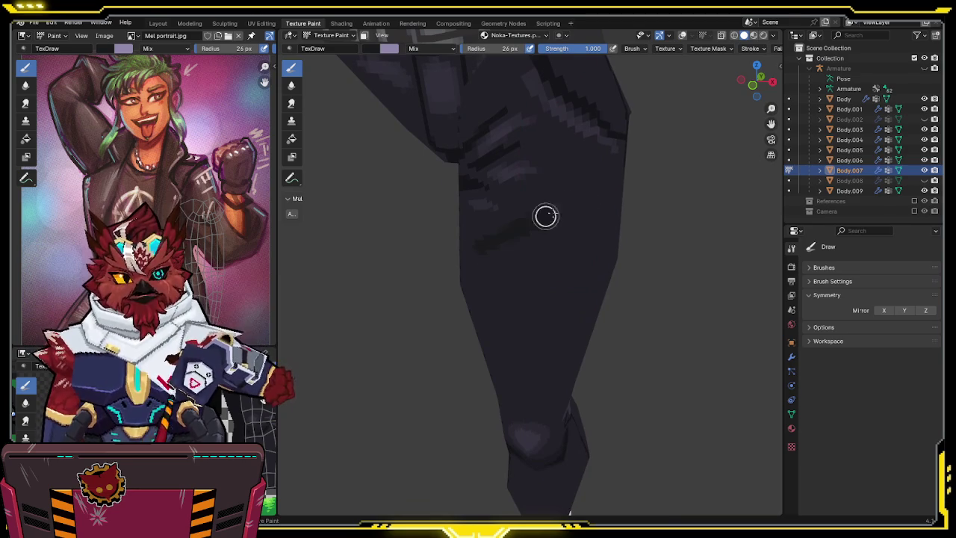
# Paint two dark diagonal slashes across the thigh and a light highlight along the tear.
pyautogui.moveTo(587, 192); pyautogui.dragTo(501, 267)
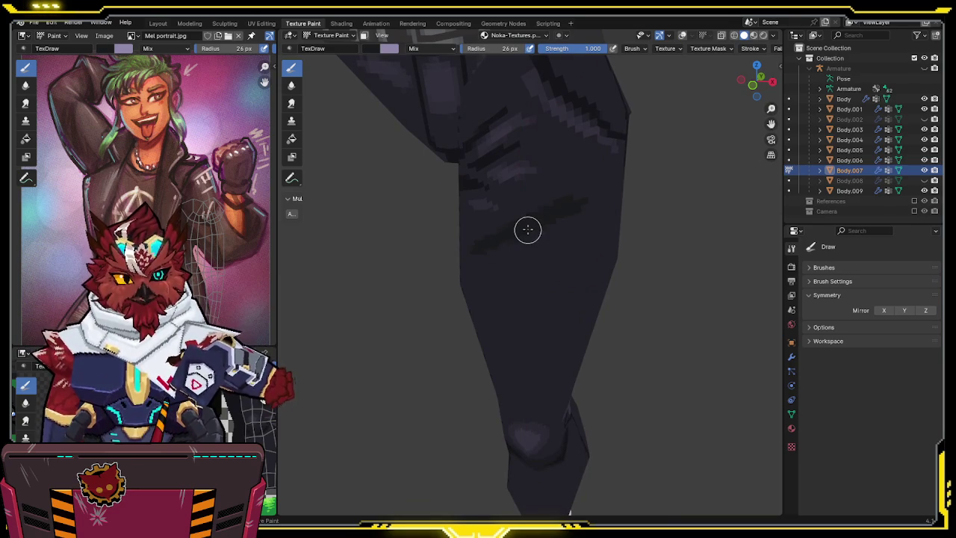
pyautogui.moveTo(595, 200); pyautogui.dragTo(500, 267)
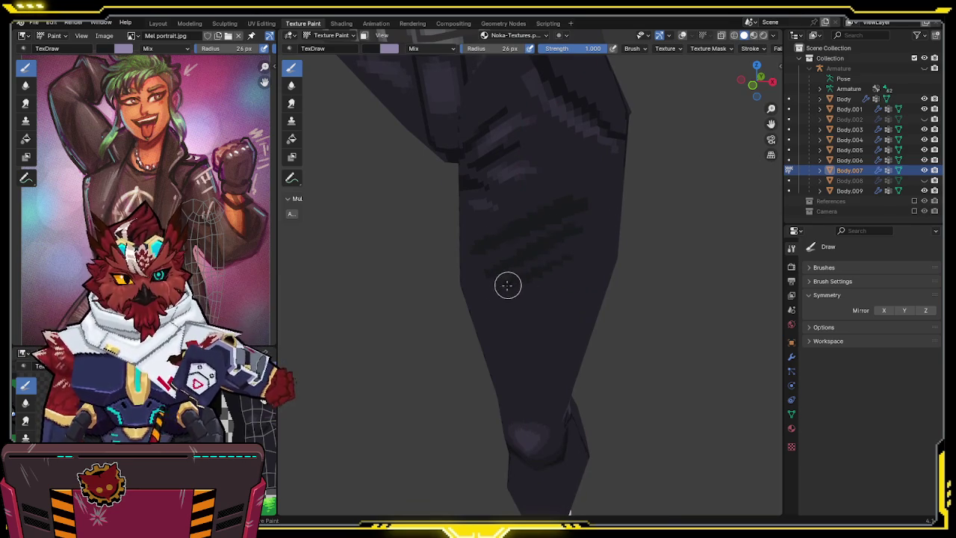
pyautogui.moveTo(488, 282)
pyautogui.mouseDown()
pyautogui.moveTo(542, 251)
pyautogui.moveTo(486, 282)
pyautogui.mouseUp()
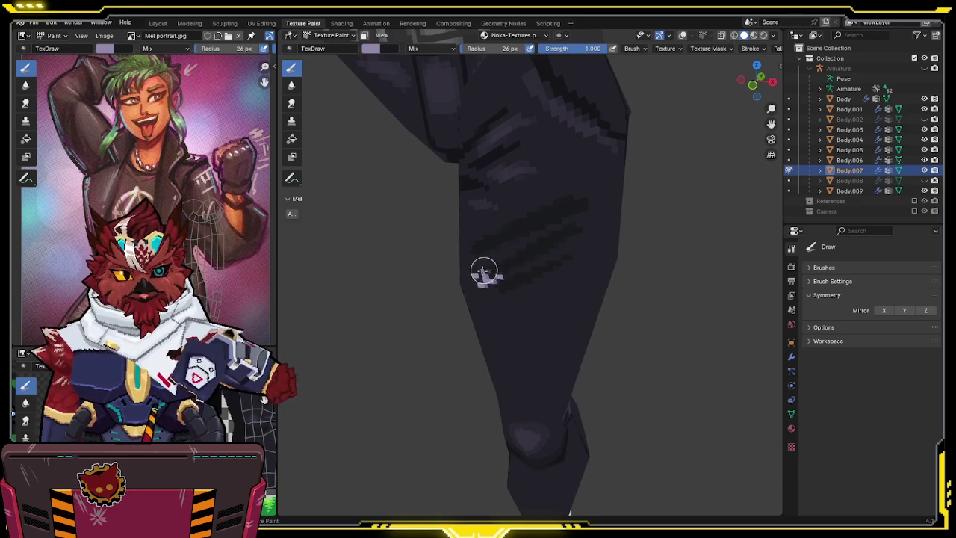
pyautogui.moveTo(493, 265); pyautogui.dragTo(556, 224)
pyautogui.keyDown('shift'); pyautogui.scroll(5, 556, 224); pyautogui.keyUp('shift')
# Darken the area around the tear strokes, then return to the light lavender colour.
pyautogui.press('x')
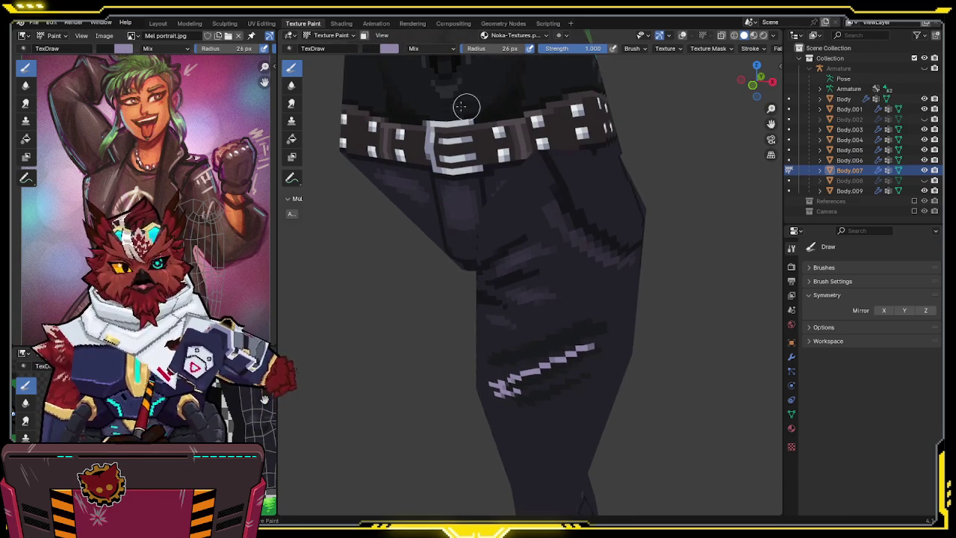
pyautogui.keyDown('shift'); pyautogui.scroll(-5, 497, 249); pyautogui.keyUp('shift')
pyautogui.moveTo(526, 237)
pyautogui.mouseDown()
pyautogui.moveTo(470, 265)
pyautogui.moveTo(488, 243)
pyautogui.mouseUp()
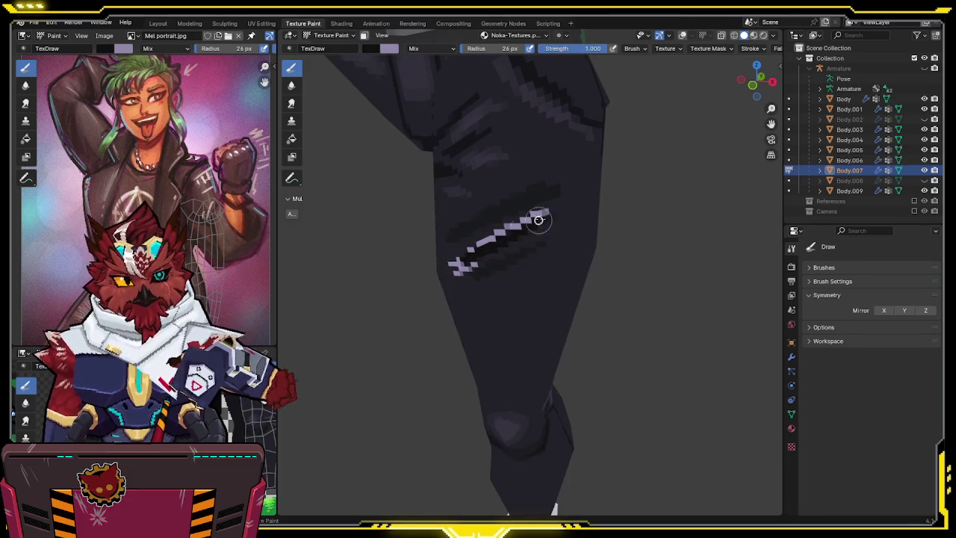
pyautogui.moveTo(550, 184)
pyautogui.mouseDown()
pyautogui.moveTo(457, 231)
pyautogui.moveTo(492, 205)
pyautogui.mouseUp()
pyautogui.press('x')
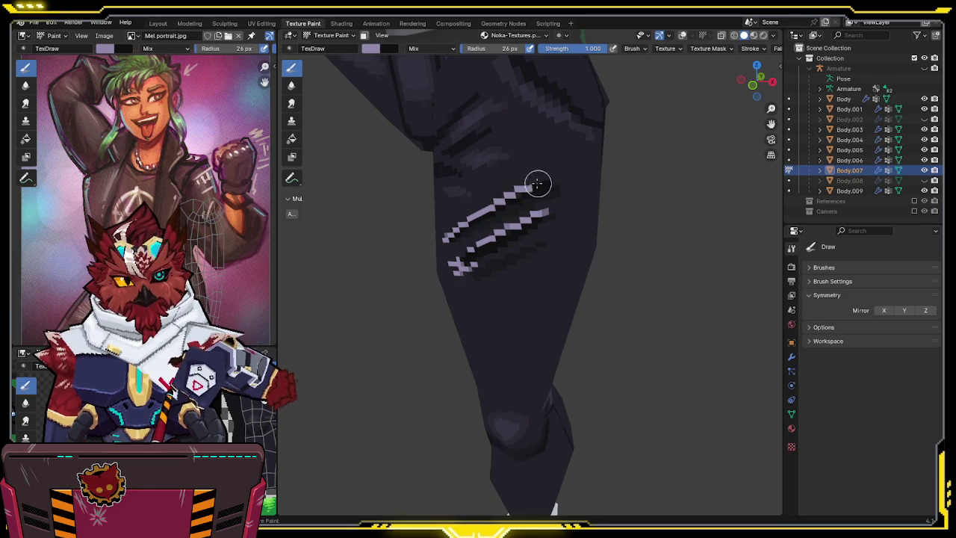
pyautogui.keyDown('shift'); pyautogui.moveTo(548, 174); pyautogui.dragTo(597, 333, button='middle'); pyautogui.keyUp('shift')
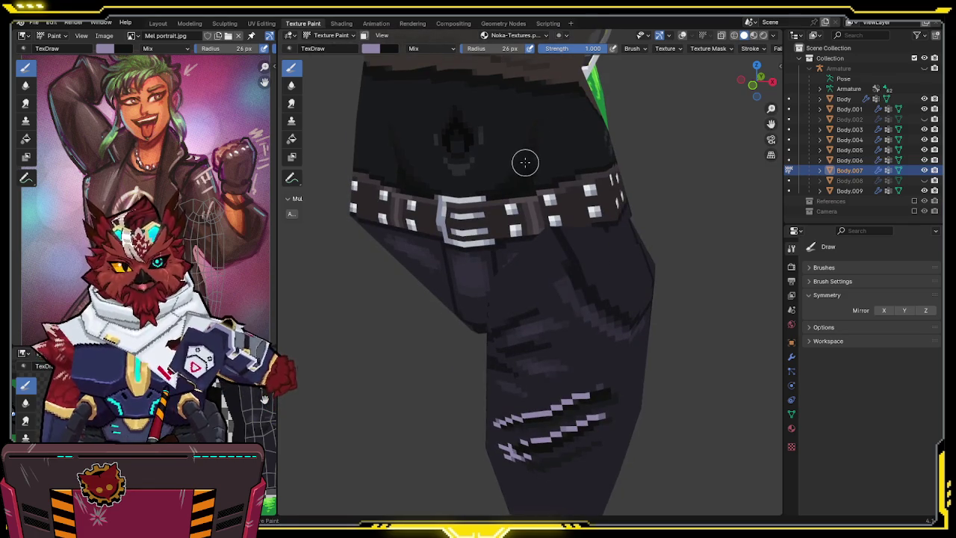
# Extend the lower lavender stripe on the thigh and dab extra paint onto it.
pyautogui.keyDown('shift'); pyautogui.scroll(-5, 522, 198); pyautogui.keyUp('shift')
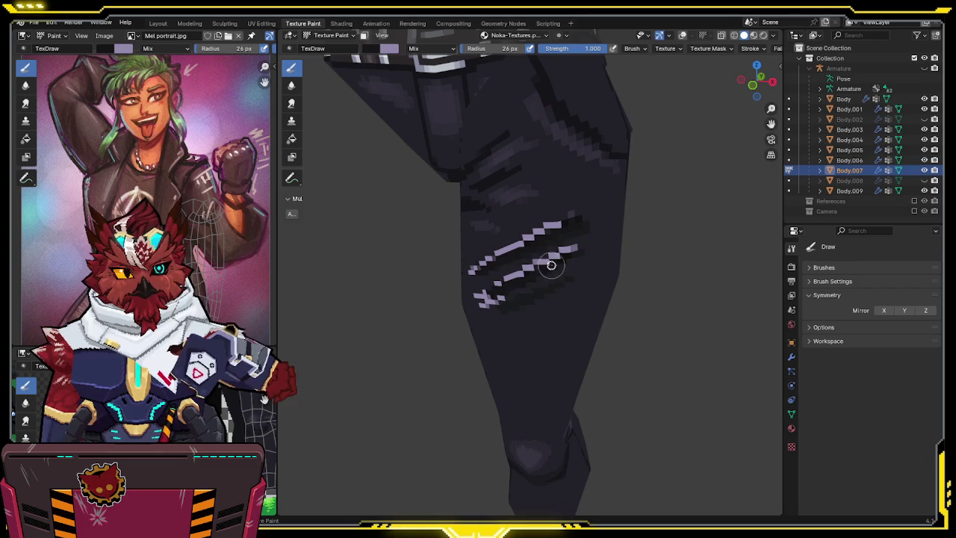
pyautogui.press('x')
pyautogui.moveTo(506, 294)
pyautogui.mouseDown()
pyautogui.moveTo(591, 246)
pyautogui.moveTo(564, 227)
pyautogui.mouseUp()
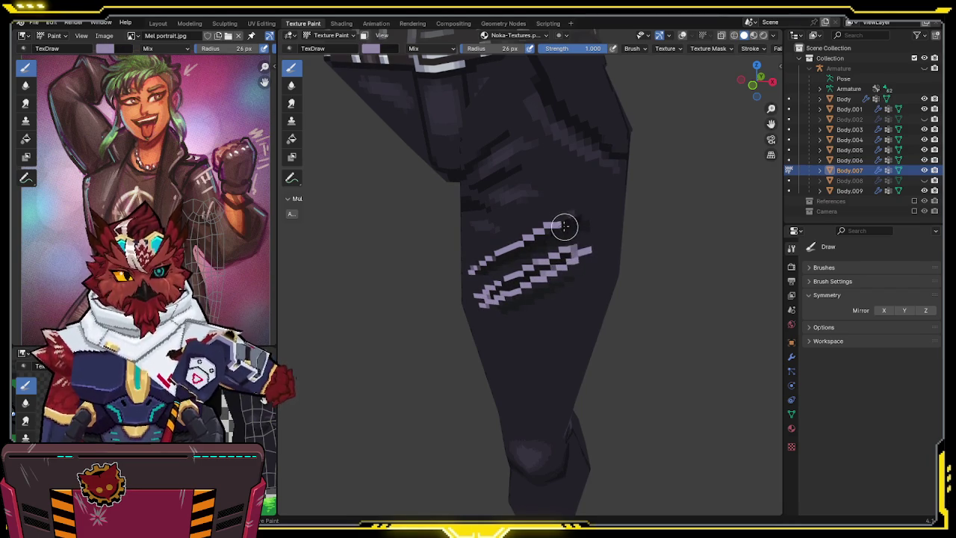
pyautogui.click(478, 276)
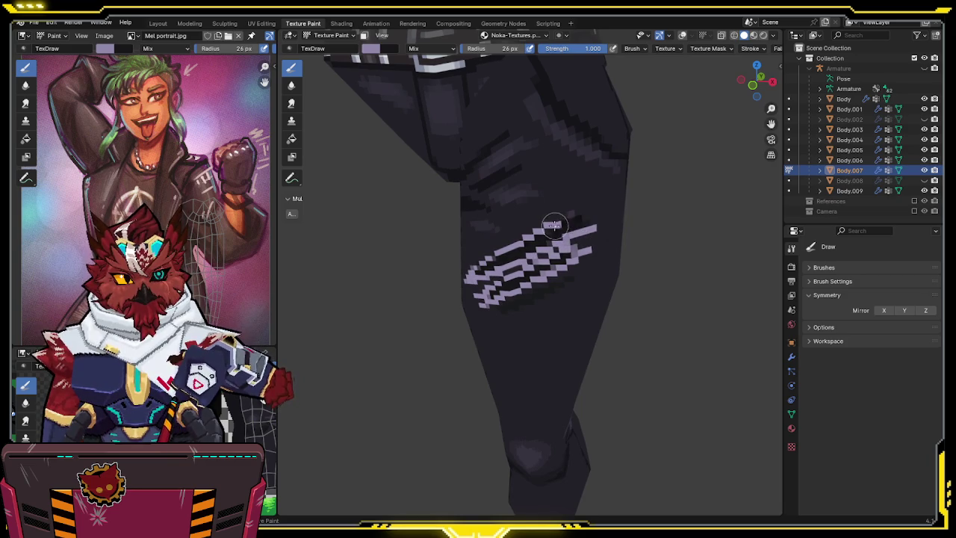
# Swap to near-black and back to light purple, then extend the top of the stripe pattern.
pyautogui.moveTo(593, 237)
pyautogui.mouseDown(button='middle')
pyautogui.moveTo(576, 202)
pyautogui.moveTo(523, 251)
pyautogui.mouseUp(button='middle')
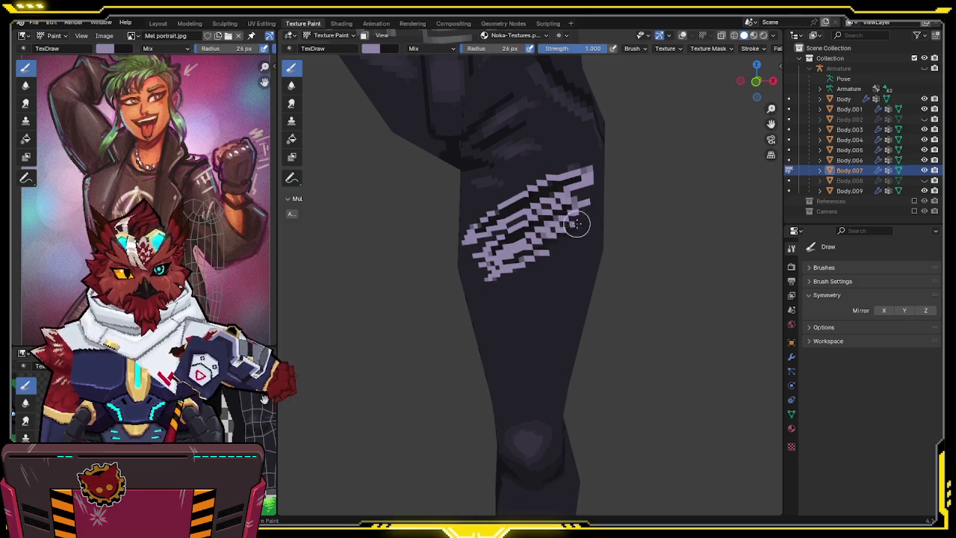
pyautogui.press('s')
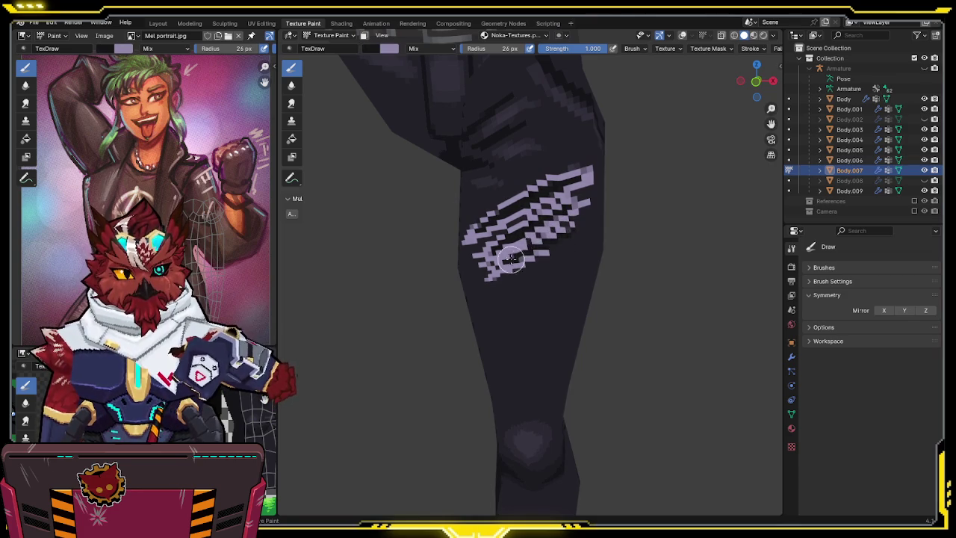
pyautogui.press('x')
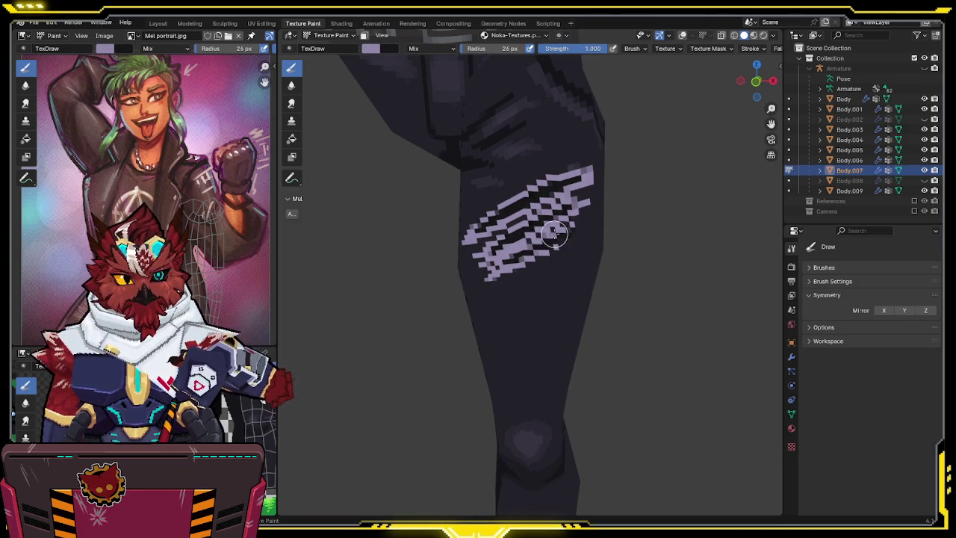
pyautogui.moveTo(565, 243)
pyautogui.mouseDown(button='middle')
pyautogui.moveTo(556, 239)
pyautogui.moveTo(512, 277)
pyautogui.mouseUp(button='middle')
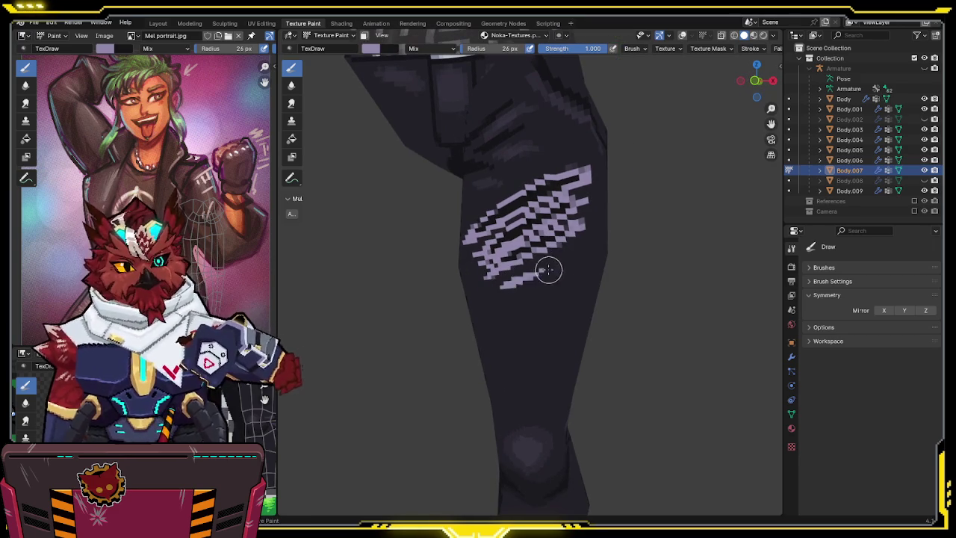
pyautogui.moveTo(538, 313)
pyautogui.keyDown('shift'); pyautogui.mouseDown(button='middle')
pyautogui.moveTo(529, 243)
pyautogui.moveTo(552, 194)
pyautogui.mouseUp(button='middle'); pyautogui.keyUp('shift')
pyautogui.moveTo(552, 194); pyautogui.dragTo(549, 208)
# Orbit down toward the lower leg and save the project.
pyautogui.moveTo(552, 196)
pyautogui.mouseDown(button='middle')
pyautogui.moveTo(613, 171)
pyautogui.moveTo(522, 89)
pyautogui.mouseUp(button='middle')
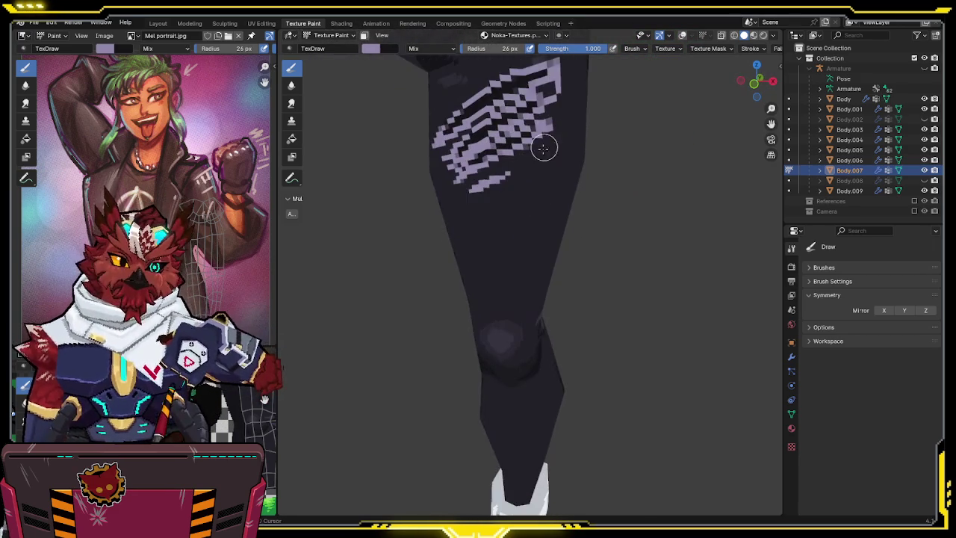
pyautogui.moveTo(493, 306)
pyautogui.mouseDown(button='middle')
pyautogui.moveTo(512, 178)
pyautogui.moveTo(544, 232)
pyautogui.mouseUp(button='middle')
pyautogui.scroll(1, 531, 246)
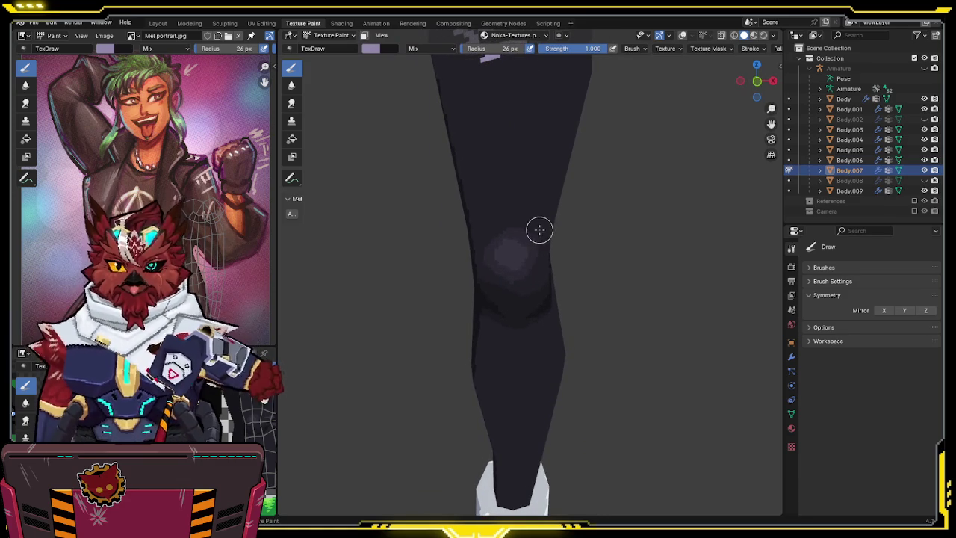
pyautogui.hotkey('ctrl', 's')
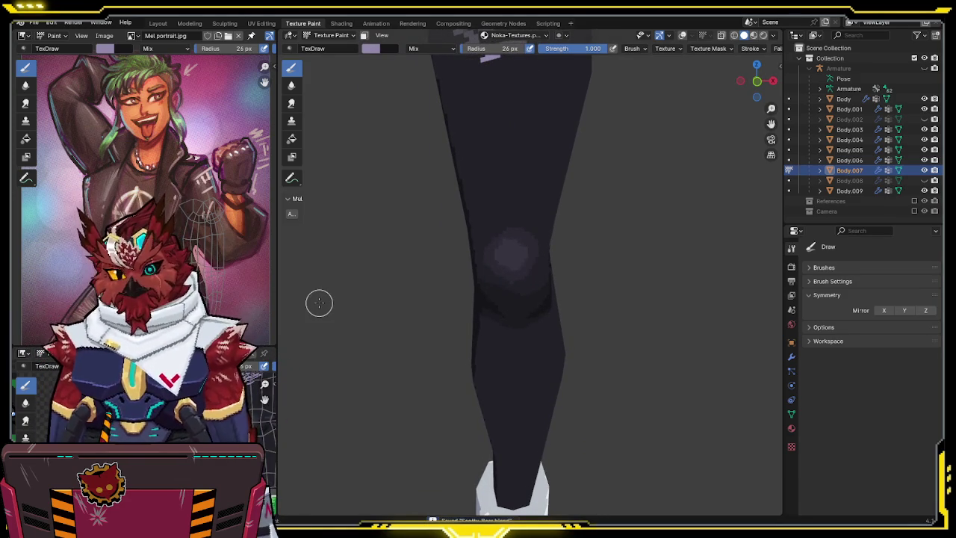
pyautogui.scroll(-1, 469, 242)
pyautogui.moveTo(500, 211)
pyautogui.mouseDown(button='middle')
pyautogui.moveTo(480, 220)
pyautogui.moveTo(474, 250)
pyautogui.moveTo(563, 224)
pyautogui.moveTo(520, 242)
pyautogui.moveTo(565, 214)
pyautogui.moveTo(540, 234)
pyautogui.mouseUp(button='middle')
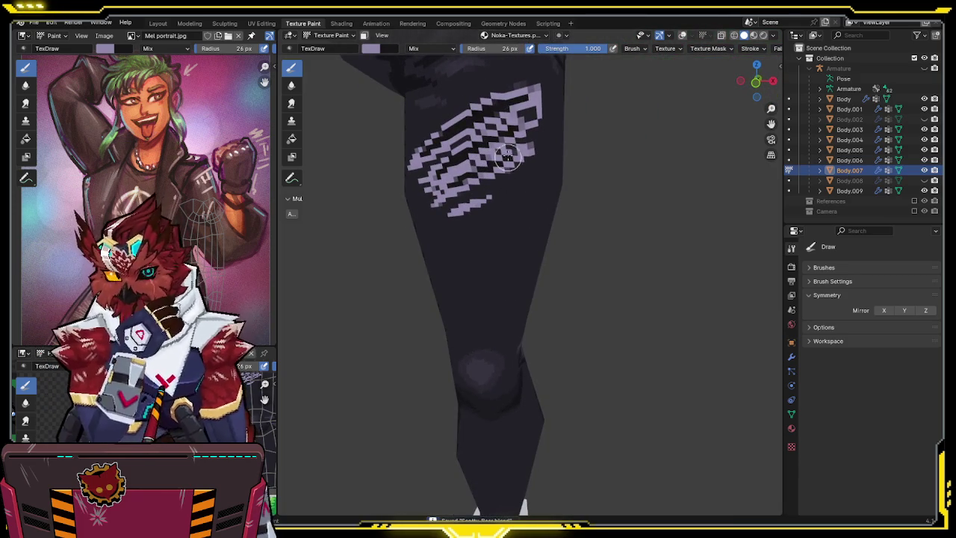
# Set brush strength to 0.5 and paint soft lavender strokes at the pattern's bottom.
pyautogui.click(575, 48)
pyautogui.press('BackSpace')
pyautogui.write('0.5')
pyautogui.press('Return')
pyautogui.moveTo(529, 180); pyautogui.dragTo(480, 207, button='middle')
pyautogui.moveTo(480, 207)
pyautogui.mouseDown()
pyautogui.moveTo(441, 209)
pyautogui.moveTo(514, 175)
pyautogui.moveTo(529, 147)
pyautogui.moveTo(448, 186)
pyautogui.moveTo(444, 160)
pyautogui.moveTo(524, 122)
pyautogui.mouseUp()
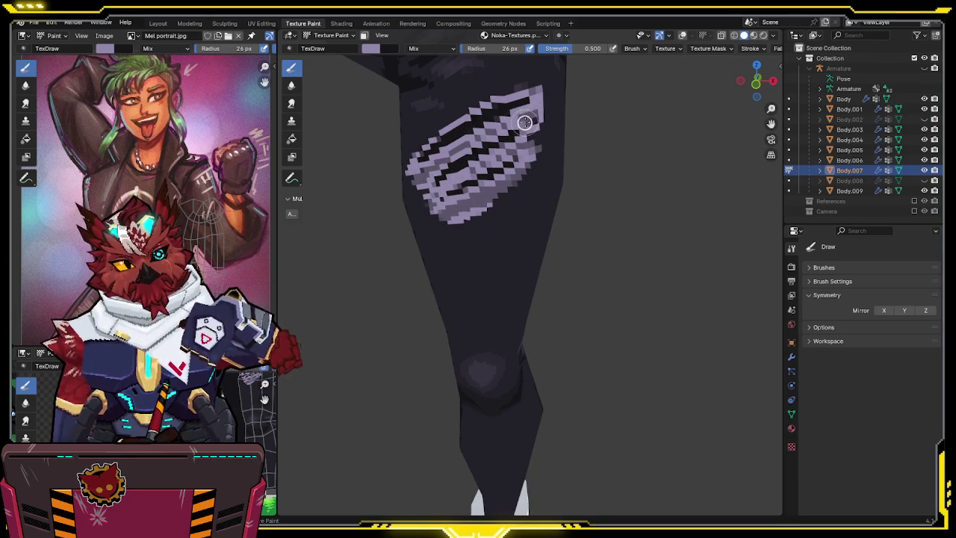
# Extend the lavender up the thigh, then paint dark over the pattern's upper-right part.
pyautogui.moveTo(533, 85); pyautogui.dragTo(526, 104, button='middle')
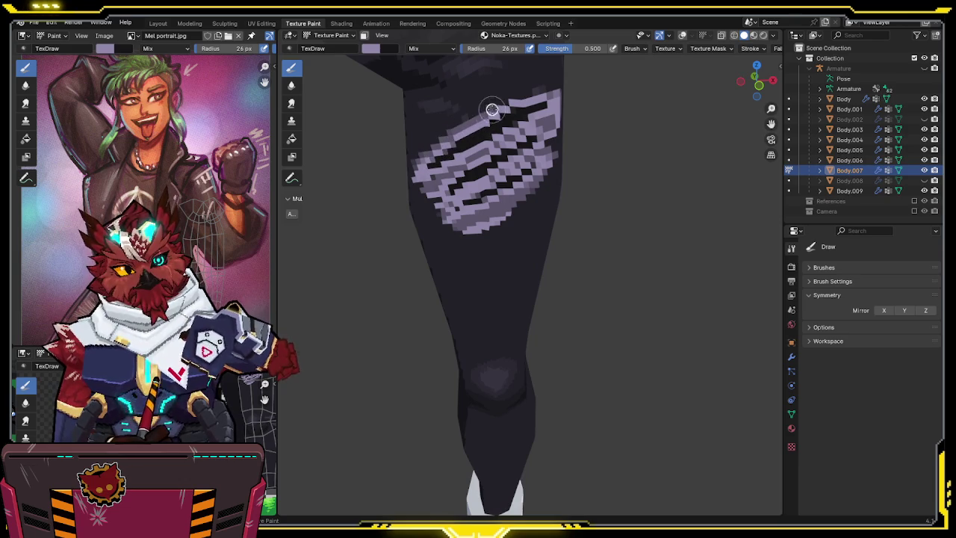
pyautogui.moveTo(463, 123); pyautogui.dragTo(536, 94)
pyautogui.moveTo(550, 89)
pyautogui.mouseDown(button='middle')
pyautogui.moveTo(534, 139)
pyautogui.moveTo(522, 145)
pyautogui.mouseUp(button='middle')
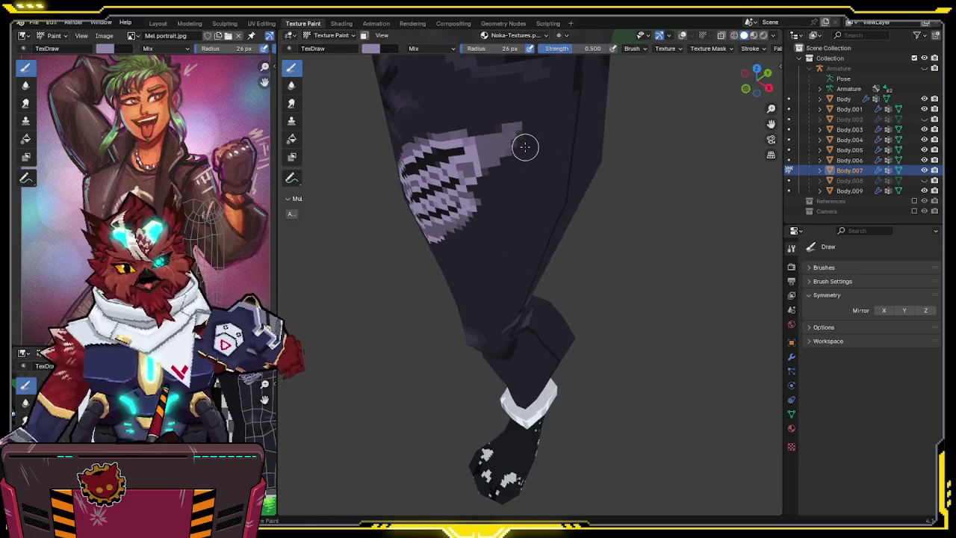
pyautogui.press('x')
pyautogui.moveTo(520, 181)
pyautogui.mouseDown()
pyautogui.moveTo(495, 135)
pyautogui.moveTo(517, 138)
pyautogui.moveTo(510, 118)
pyautogui.moveTo(498, 147)
pyautogui.moveTo(515, 145)
pyautogui.mouseUp()
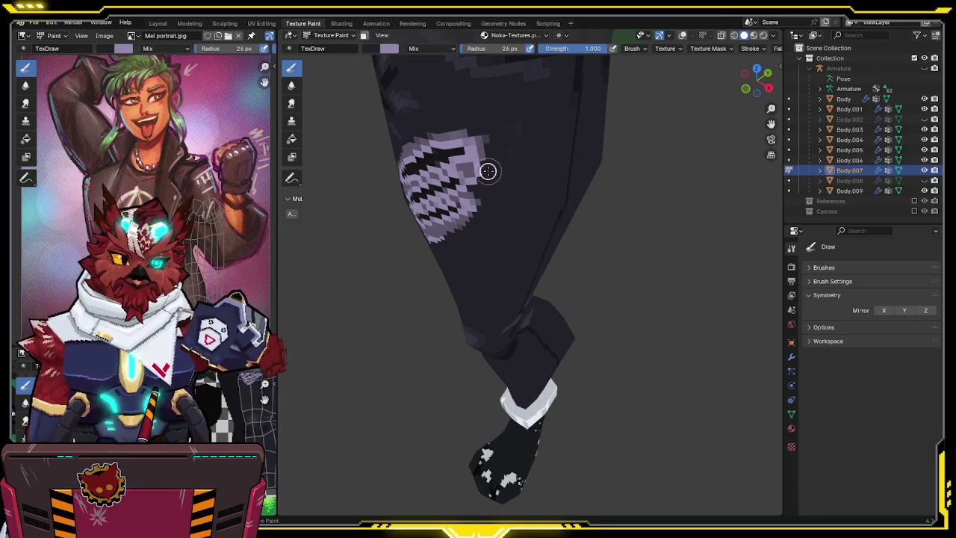
# Orbit from the thigh pattern around until the knee faces forward.
pyautogui.moveTo(550, 124)
pyautogui.mouseDown(button='middle')
pyautogui.moveTo(520, 149)
pyautogui.moveTo(567, 121)
pyautogui.mouseUp(button='middle')
pyautogui.scroll(-5, 567, 121)
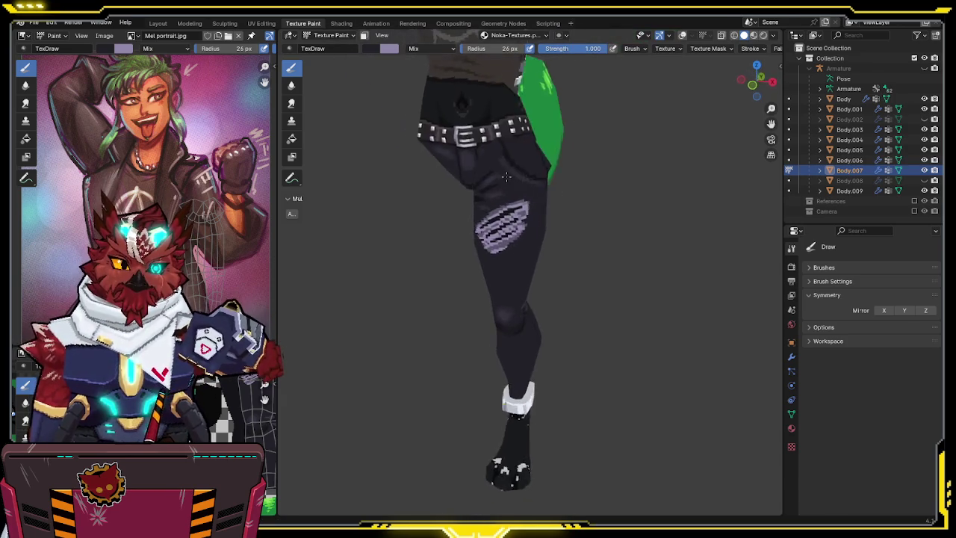
pyautogui.scroll(5, 527, 152)
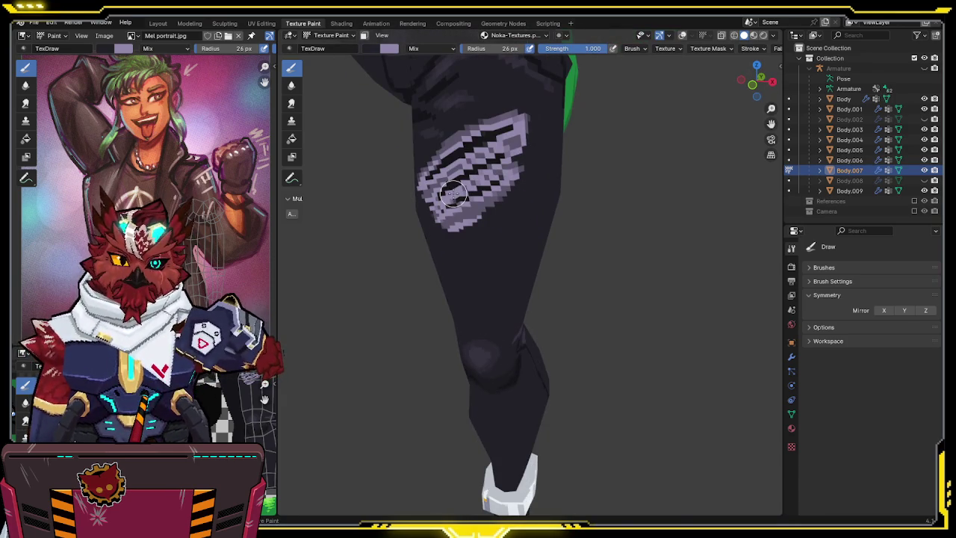
pyautogui.moveTo(467, 158)
pyautogui.mouseDown(button='middle')
pyautogui.moveTo(504, 212)
pyautogui.moveTo(497, 171)
pyautogui.moveTo(473, 202)
pyautogui.moveTo(441, 209)
pyautogui.mouseUp(button='middle')
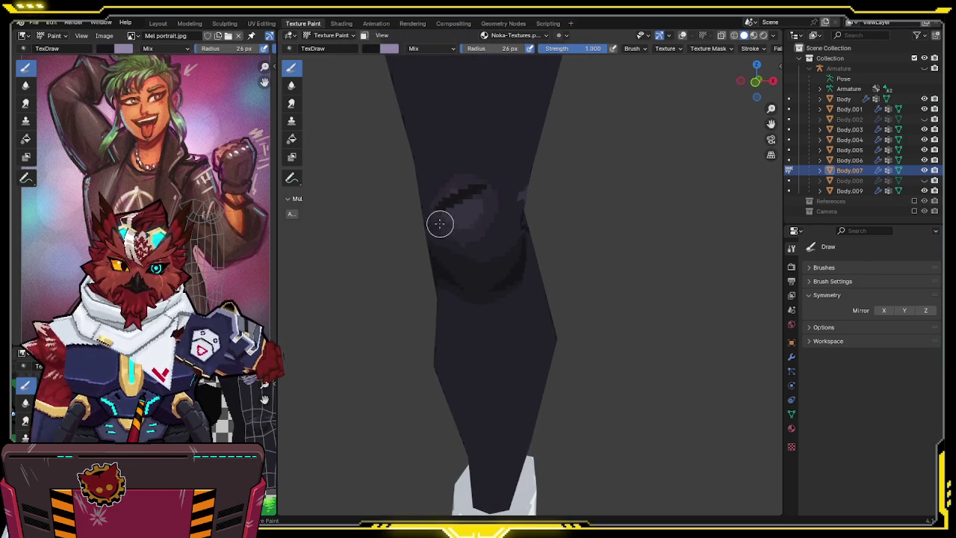
# Paint dark rip strokes on the knee, then swap to the light colour at strength 0.5.
pyautogui.moveTo(439, 224); pyautogui.dragTo(503, 193)
pyautogui.moveTo(446, 234); pyautogui.dragTo(506, 217)
pyautogui.press('x')
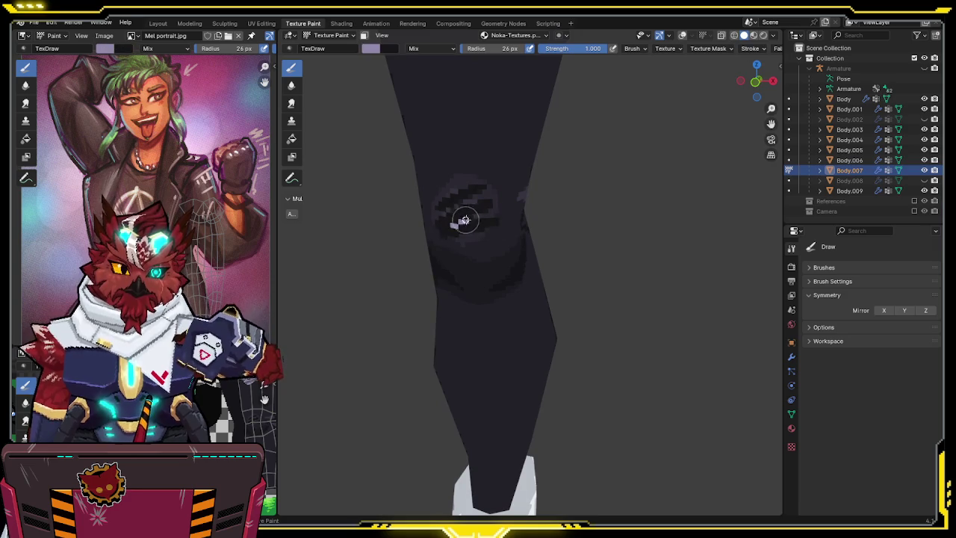
pyautogui.click(577, 52)
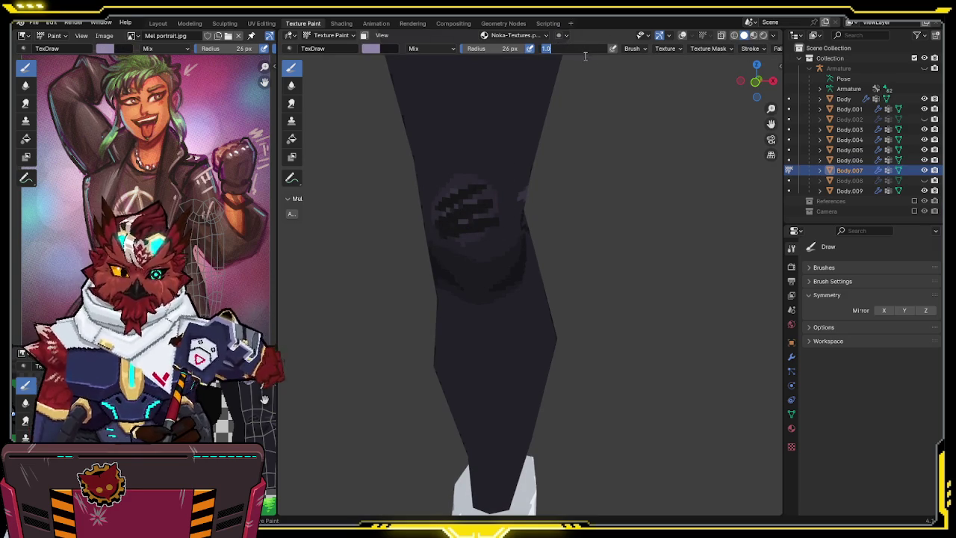
pyautogui.write('0.5')
pyautogui.press('Return')
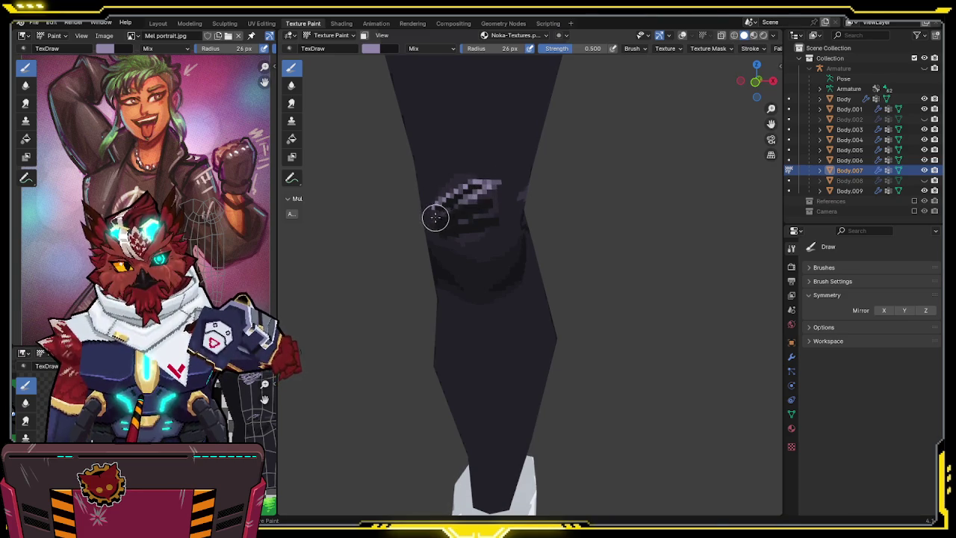
# Paint light highlight strokes over the knee rips and check the patch from around the leg.
pyautogui.moveTo(447, 210); pyautogui.dragTo(492, 180)
pyautogui.moveTo(458, 198); pyautogui.dragTo(448, 204, button='middle')
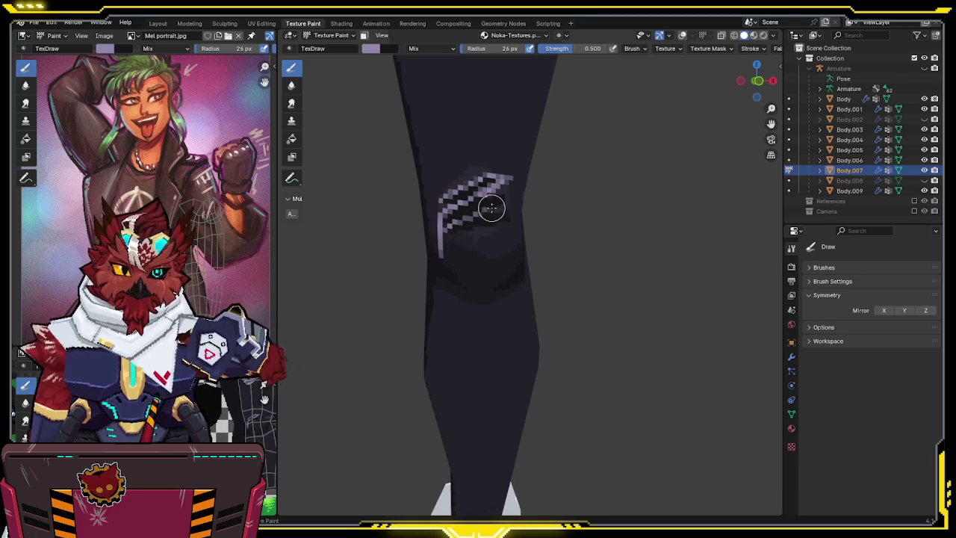
pyautogui.moveTo(506, 197); pyautogui.dragTo(489, 207, button='middle')
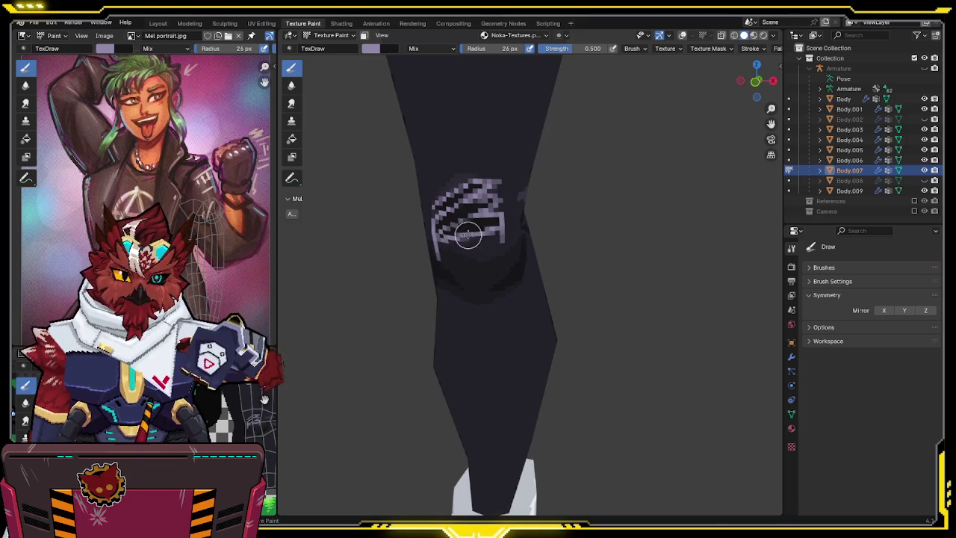
pyautogui.moveTo(480, 245); pyautogui.dragTo(450, 238, button='middle')
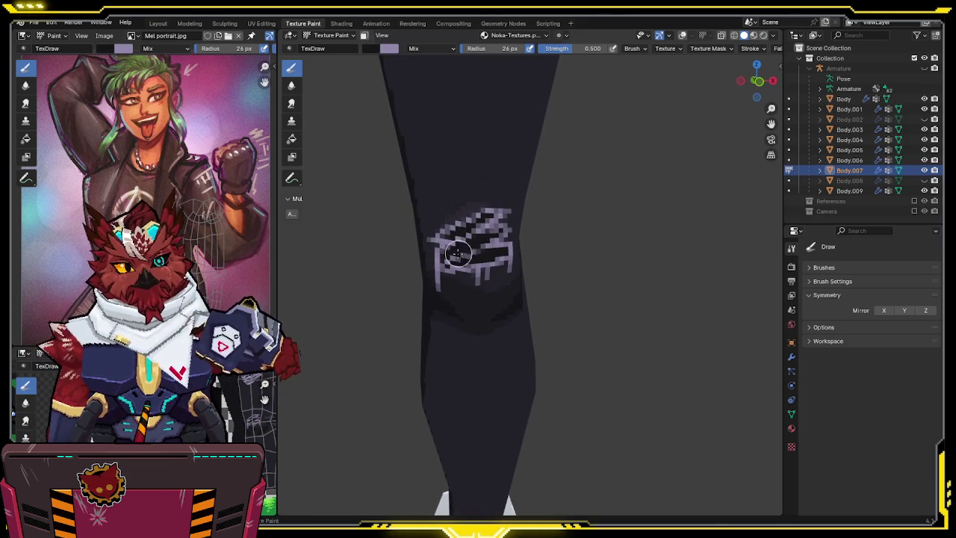
pyautogui.scroll(-3, 478, 222)
pyautogui.moveTo(458, 253)
pyautogui.mouseDown(button='middle')
pyautogui.moveTo(491, 202)
pyautogui.moveTo(473, 213)
pyautogui.moveTo(616, 198)
pyautogui.moveTo(512, 173)
pyautogui.mouseUp(button='middle')
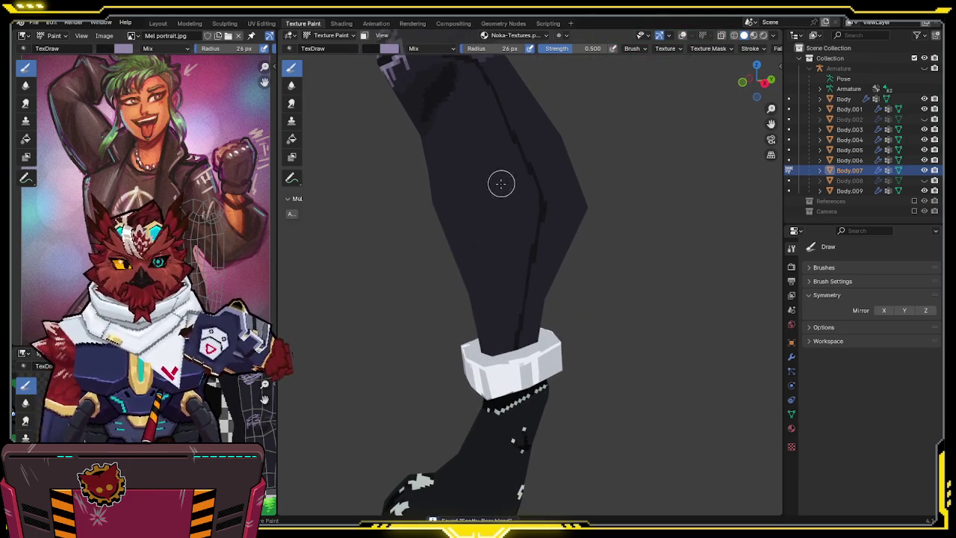
# At full strength 1.0, paint a near-black rip stroke on the lower leg and save the file.
pyautogui.moveTo(571, 48); pyautogui.dragTo(601, 49)
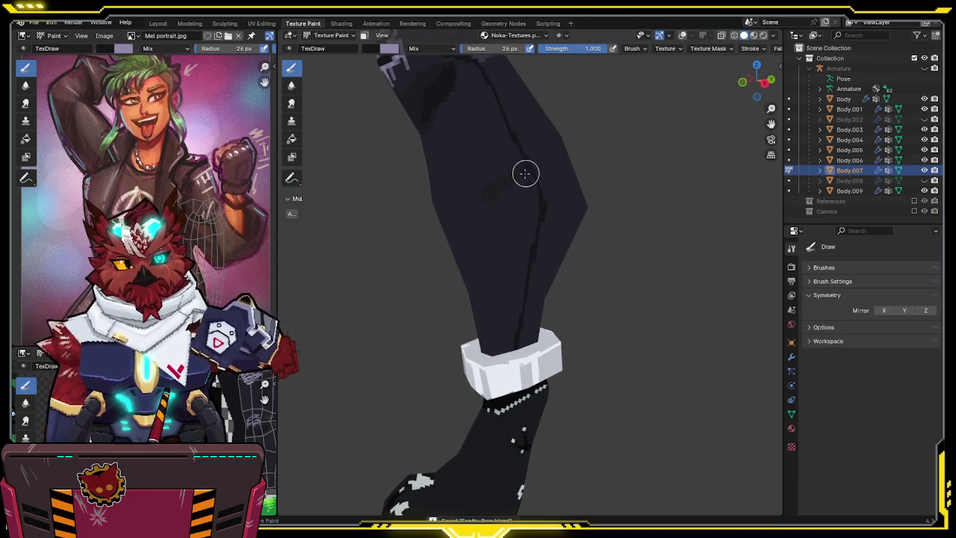
pyautogui.moveTo(542, 156); pyautogui.dragTo(484, 193)
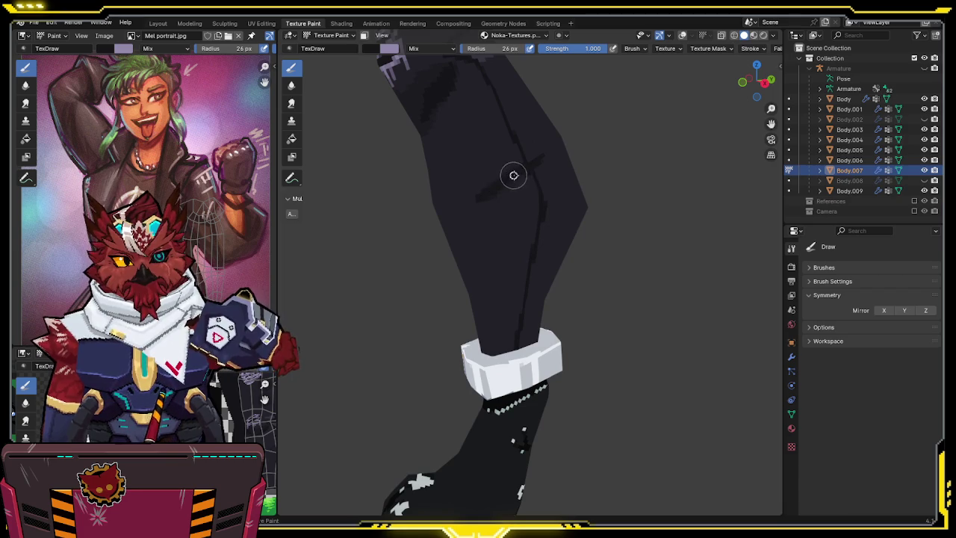
pyautogui.moveTo(529, 171); pyautogui.dragTo(482, 208, button='middle')
pyautogui.hotkey('ctrl', 's')
pyautogui.moveTo(465, 252)
pyautogui.mouseDown(button='middle')
pyautogui.moveTo(490, 195)
pyautogui.moveTo(507, 198)
pyautogui.mouseUp(button='middle')
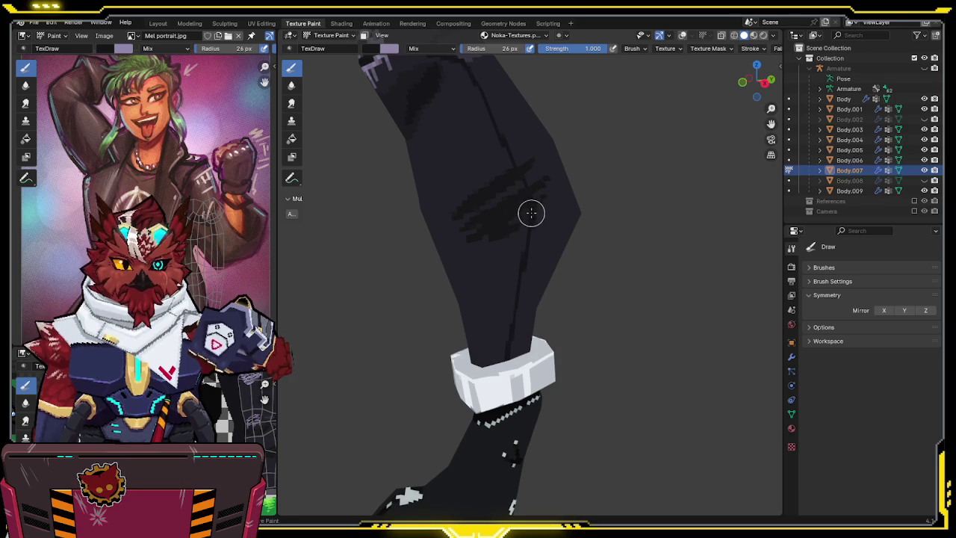
# Switch to the light colour at strength 0.5 and start light strokes on the lower-leg rip.
pyautogui.press('x')
pyautogui.click(571, 48)
pyautogui.write('0.5')
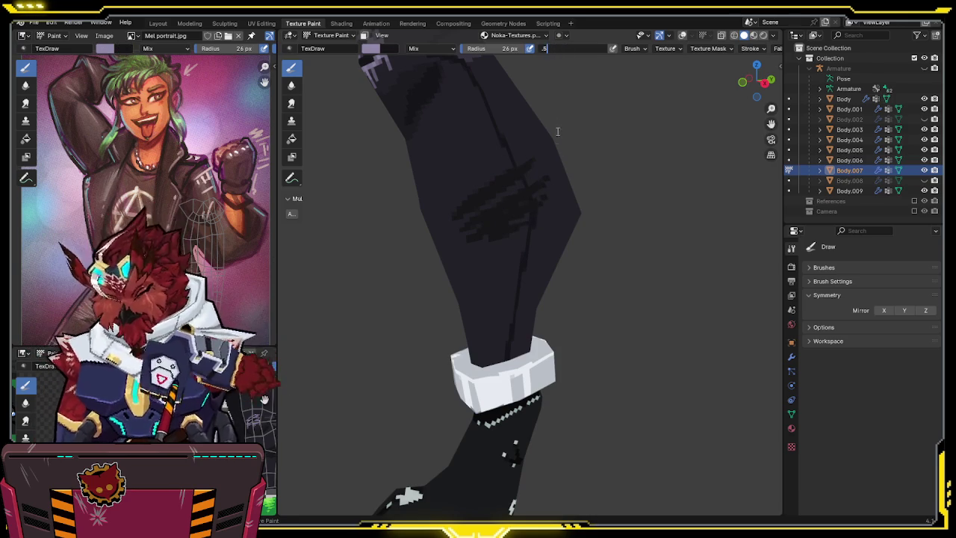
pyautogui.press('Return')
pyautogui.moveTo(536, 155)
pyautogui.mouseDown()
pyautogui.moveTo(482, 186)
pyautogui.moveTo(512, 160)
pyautogui.moveTo(508, 166)
pyautogui.moveTo(538, 154)
pyautogui.mouseUp()
pyautogui.moveTo(476, 187)
pyautogui.mouseDown()
pyautogui.moveTo(482, 179)
pyautogui.moveTo(459, 215)
pyautogui.mouseUp()
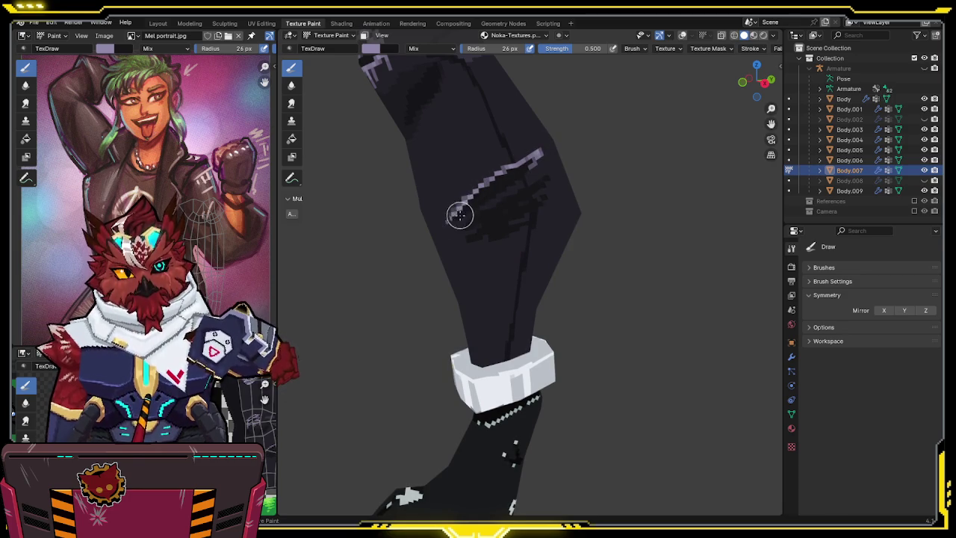
# Brighten and extend the light rip stripes along the leg crease down to the rip's lower end.
pyautogui.moveTo(464, 214); pyautogui.dragTo(458, 219, button='middle')
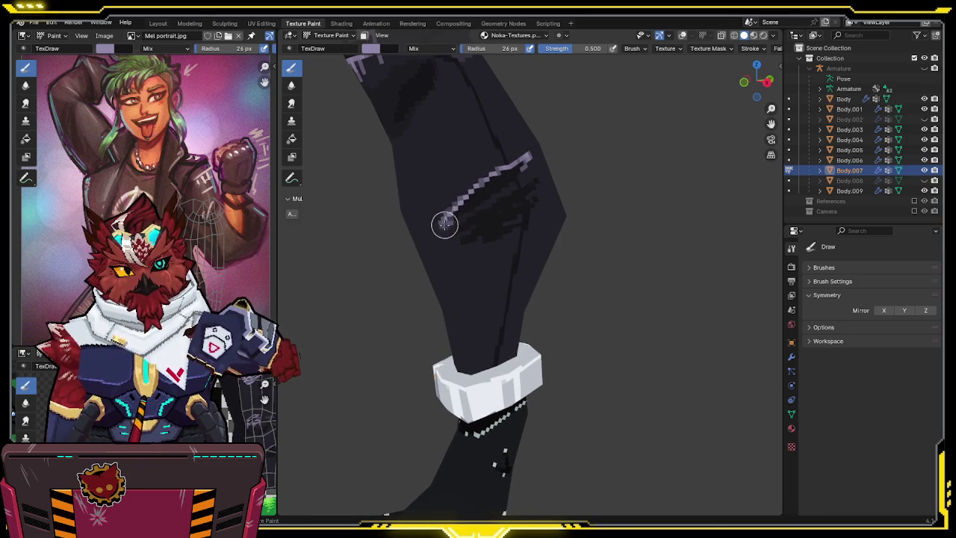
pyautogui.moveTo(467, 214)
pyautogui.mouseDown()
pyautogui.moveTo(523, 174)
pyautogui.moveTo(501, 181)
pyautogui.moveTo(506, 167)
pyautogui.mouseUp()
pyautogui.moveTo(505, 167); pyautogui.dragTo(521, 179, button='middle')
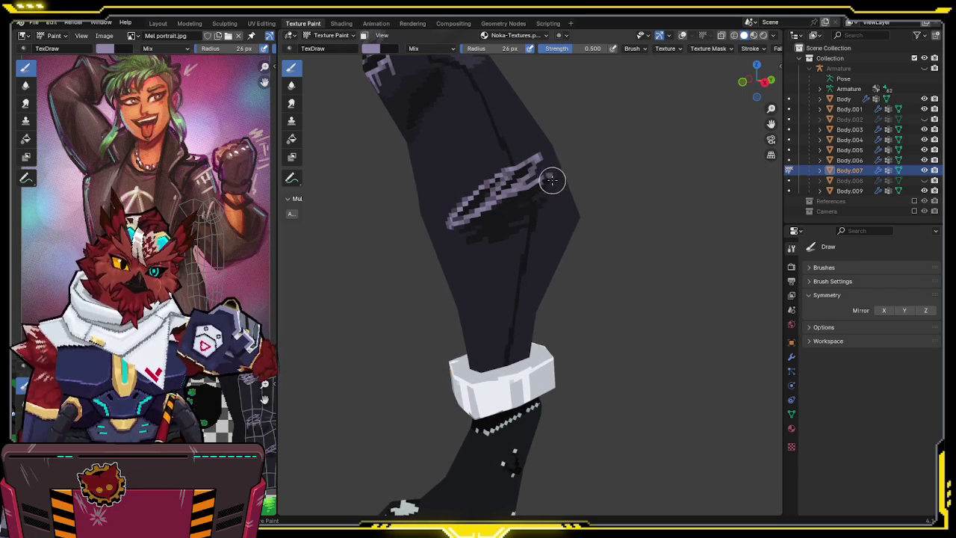
pyautogui.moveTo(551, 181)
pyautogui.mouseDown()
pyautogui.moveTo(495, 220)
pyautogui.moveTo(523, 187)
pyautogui.moveTo(543, 186)
pyautogui.moveTo(486, 221)
pyautogui.mouseUp()
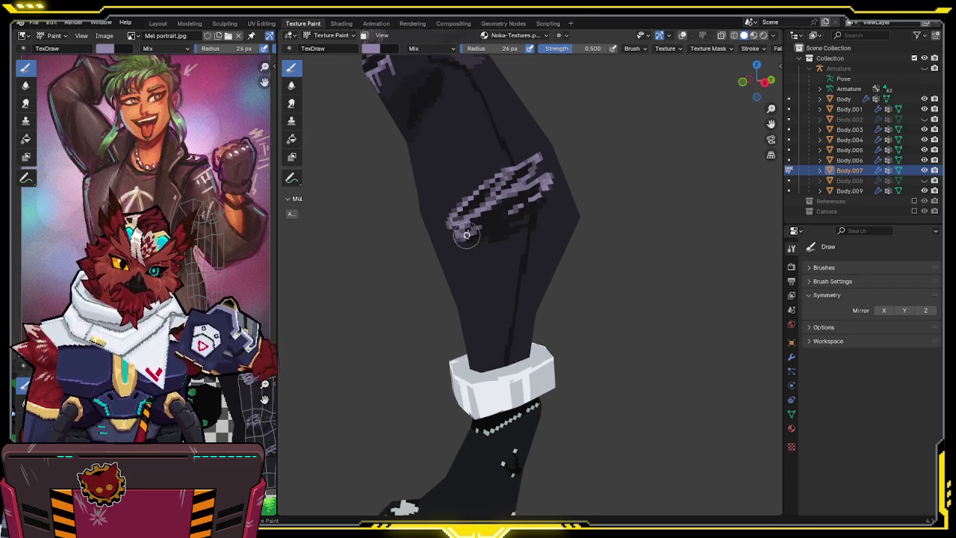
pyautogui.moveTo(481, 227); pyautogui.dragTo(541, 192)
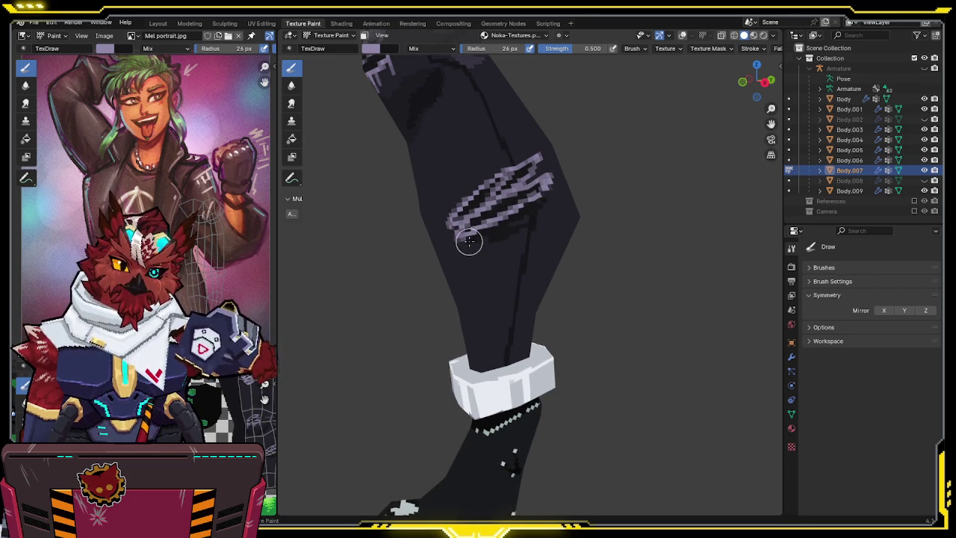
pyautogui.moveTo(462, 244); pyautogui.dragTo(483, 236)
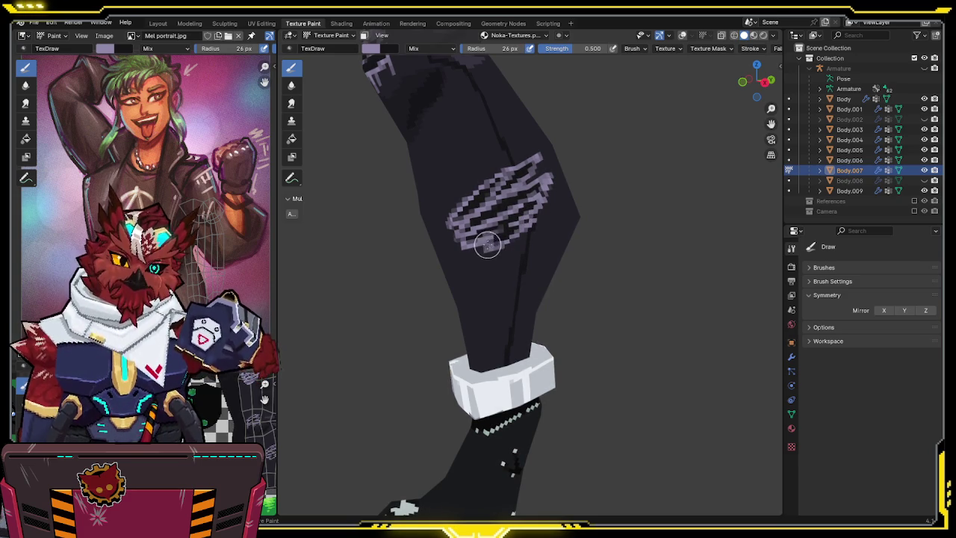
# Bring the knee into view and add further light rip marks to the leg.
pyautogui.moveTo(485, 246); pyautogui.dragTo(467, 253, button='middle')
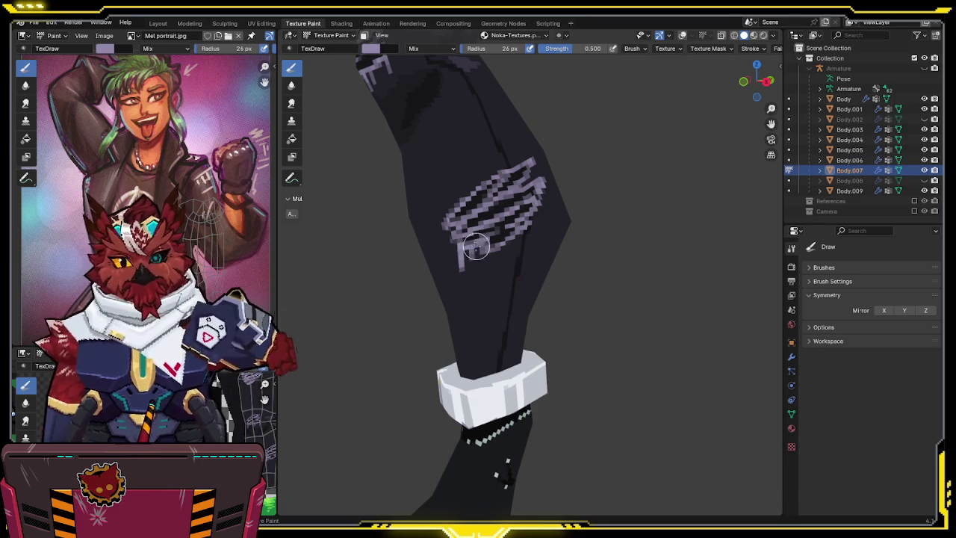
pyautogui.moveTo(476, 249)
pyautogui.mouseDown(button='middle')
pyautogui.moveTo(522, 224)
pyautogui.moveTo(505, 212)
pyautogui.mouseUp(button='middle')
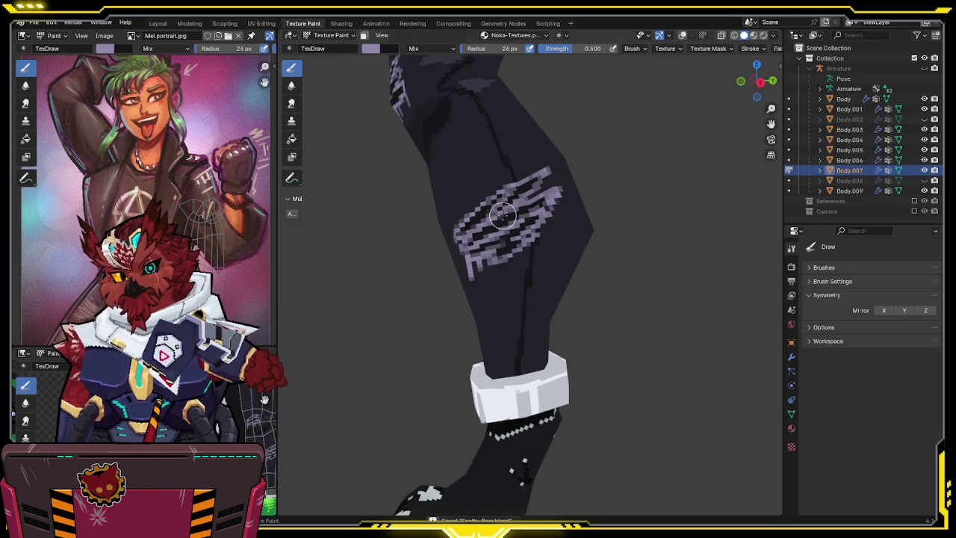
pyautogui.moveTo(556, 203); pyautogui.dragTo(569, 207, button='middle')
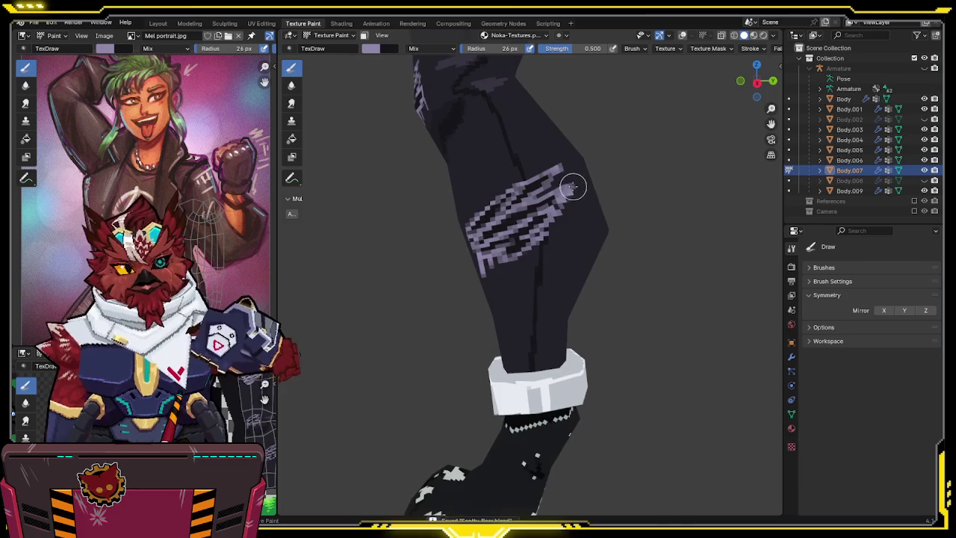
pyautogui.moveTo(571, 214)
pyautogui.mouseDown(button='middle')
pyautogui.moveTo(590, 186)
pyautogui.moveTo(568, 186)
pyautogui.moveTo(620, 162)
pyautogui.moveTo(697, 157)
pyautogui.moveTo(589, 184)
pyautogui.moveTo(610, 189)
pyautogui.moveTo(540, 174)
pyautogui.moveTo(551, 211)
pyautogui.moveTo(533, 198)
pyautogui.mouseUp(button='middle')
pyautogui.moveTo(533, 199); pyautogui.dragTo(536, 202)
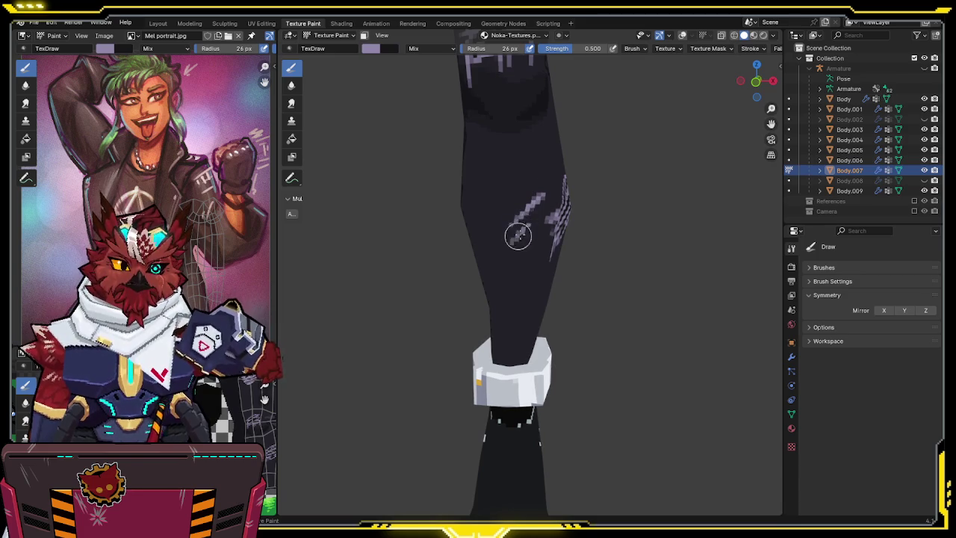
# Paint a light seam line running down the trouser leg toward the ankle cuff.
pyautogui.moveTo(549, 205)
pyautogui.mouseDown(button='middle')
pyautogui.moveTo(525, 182)
pyautogui.moveTo(506, 226)
pyautogui.moveTo(510, 198)
pyautogui.moveTo(529, 222)
pyautogui.moveTo(478, 324)
pyautogui.moveTo(501, 153)
pyautogui.moveTo(487, 78)
pyautogui.mouseUp(button='middle')
pyautogui.scroll(3, 530, 222)
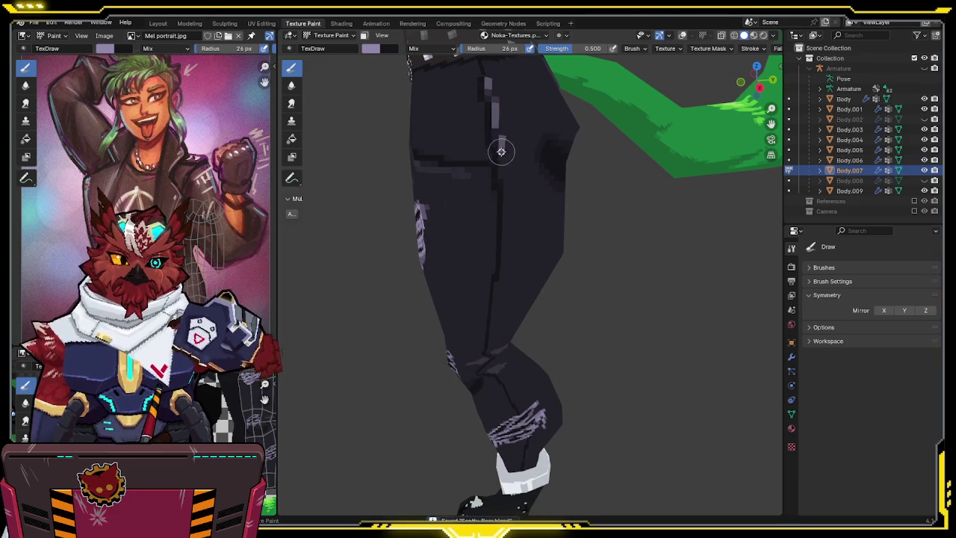
pyautogui.moveTo(506, 241); pyautogui.dragTo(498, 233, button='middle')
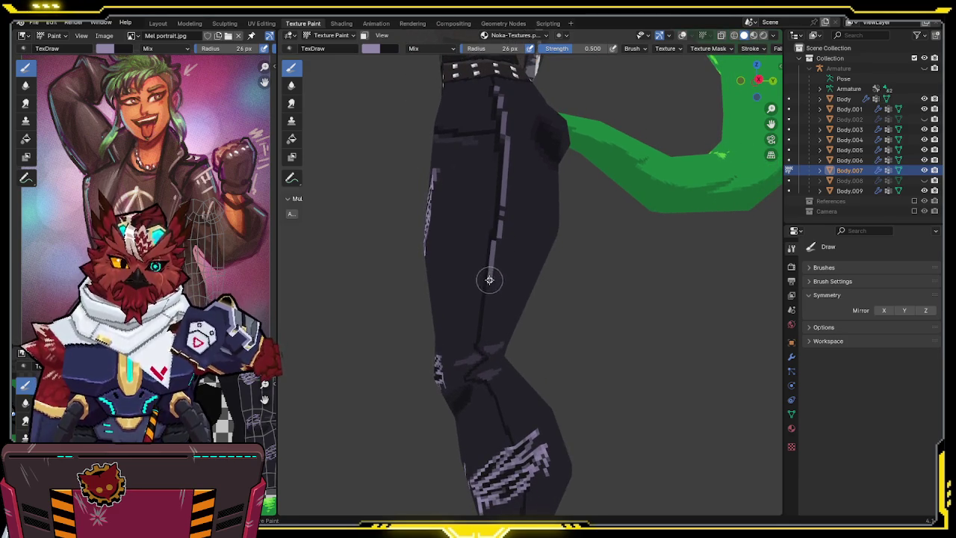
pyautogui.moveTo(482, 316)
pyautogui.mouseDown(button='middle')
pyautogui.moveTo(495, 202)
pyautogui.moveTo(474, 214)
pyautogui.mouseUp(button='middle')
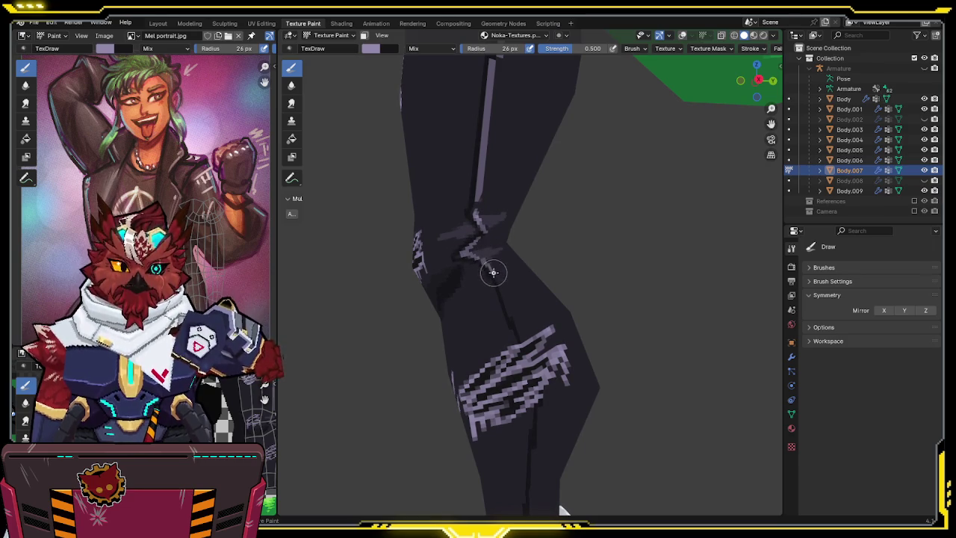
pyautogui.moveTo(526, 341); pyautogui.dragTo(507, 214, button='middle')
pyautogui.moveTo(504, 265); pyautogui.dragTo(496, 366)
pyautogui.moveTo(496, 366)
pyautogui.mouseDown(button='middle')
pyautogui.moveTo(507, 285)
pyautogui.moveTo(559, 231)
pyautogui.moveTo(550, 203)
pyautogui.mouseUp(button='middle')
pyautogui.scroll(-3, 508, 284)
pyautogui.scroll(3, 553, 217)
pyautogui.scroll(2, 550, 202)
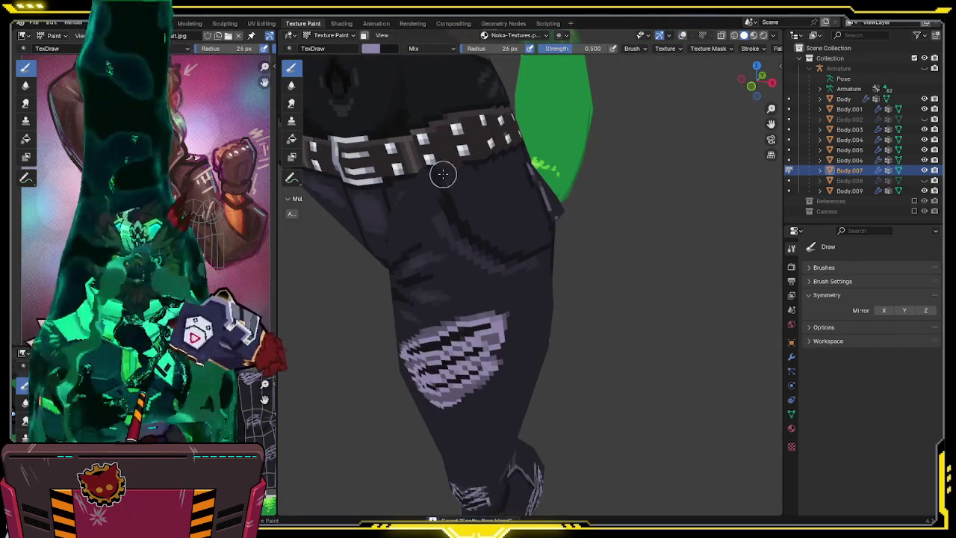
# Isolate the leg, add a light stroke on the thigh, and save the file.
pyautogui.hotkey('shift', 'h')
pyautogui.moveTo(429, 184); pyautogui.dragTo(454, 238)
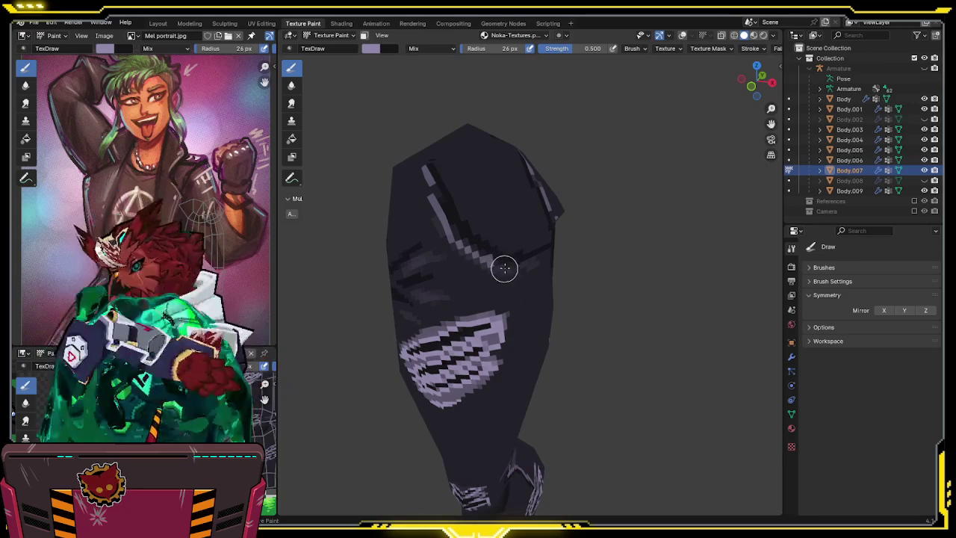
pyautogui.moveTo(501, 251)
pyautogui.mouseDown(button='middle')
pyautogui.moveTo(506, 235)
pyautogui.moveTo(497, 237)
pyautogui.mouseUp(button='middle')
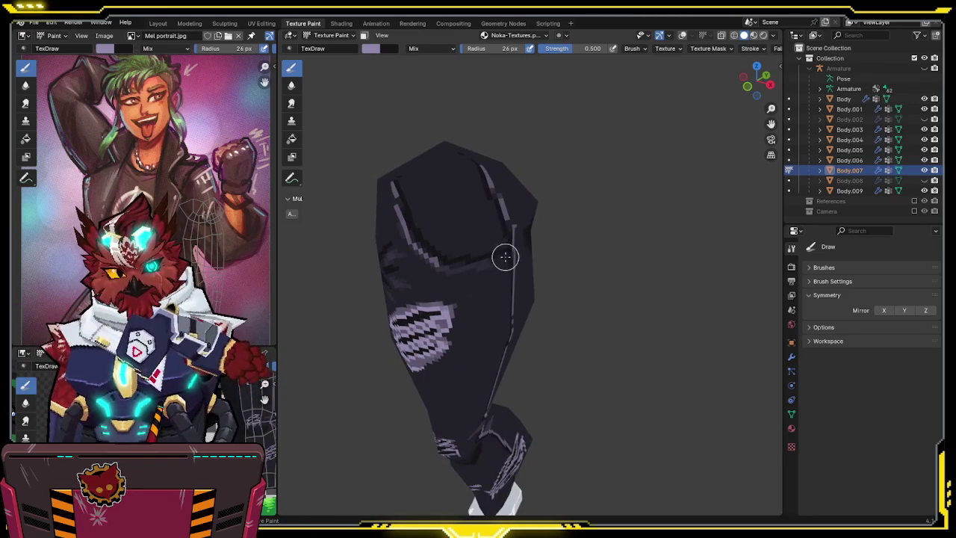
pyautogui.moveTo(434, 257)
pyautogui.mouseDown(button='middle')
pyautogui.moveTo(452, 234)
pyautogui.moveTo(502, 242)
pyautogui.moveTo(458, 224)
pyautogui.moveTo(450, 263)
pyautogui.mouseUp(button='middle')
pyautogui.hotkey('ctrl', 's')
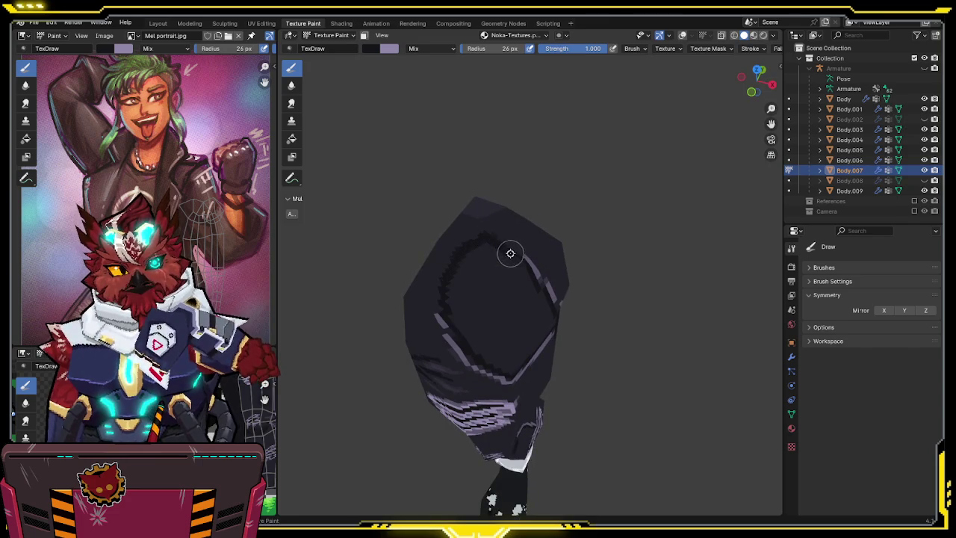
# Set the brush strength to 0.5.
pyautogui.press('Return')
pyautogui.moveTo(571, 68); pyautogui.dragTo(532, 104, button='middle')
pyautogui.write('0.5')
pyautogui.press('Return')
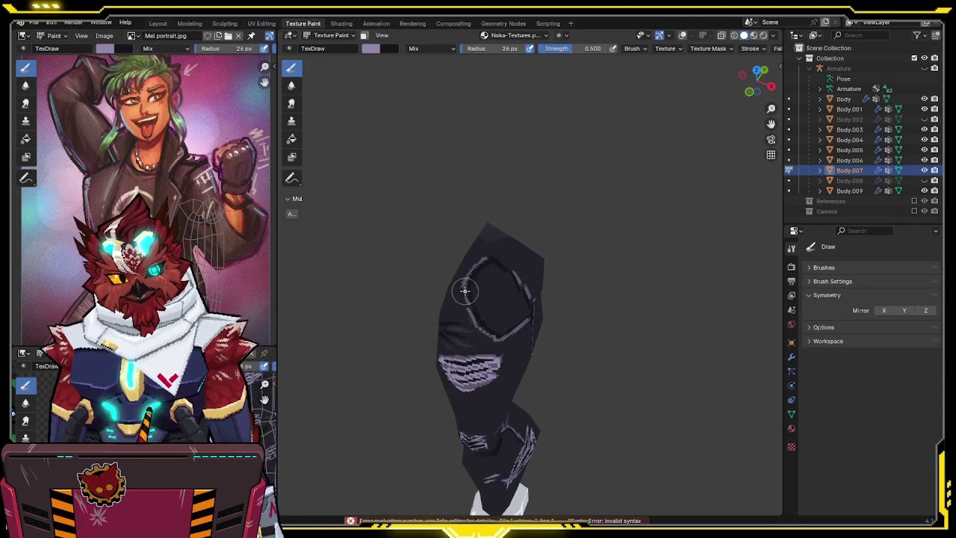
# Bring the whole punk character back into view and switch to Object Mode.
pyautogui.hotkey('ctrl', 's')
pyautogui.scroll(-5, 482, 261)
pyautogui.moveTo(486, 247)
pyautogui.mouseDown(button='middle')
pyautogui.moveTo(530, 206)
pyautogui.moveTo(511, 240)
pyautogui.moveTo(534, 197)
pyautogui.moveTo(521, 241)
pyautogui.moveTo(537, 231)
pyautogui.mouseUp(button='middle')
pyautogui.hotkey('ctrl', 'Tab')
pyautogui.click(504, 225)
pyautogui.scroll(3, 511, 241)
pyautogui.scroll(-5, 534, 197)
pyautogui.scroll(1, 521, 241)
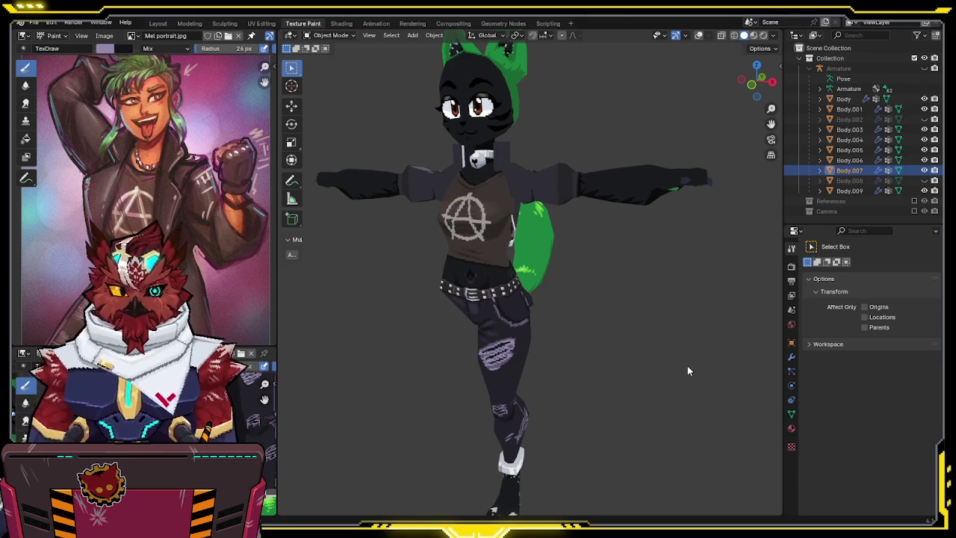
# Orbit and zoom to face the character's front and frame the lower leg and foot.
pyautogui.moveTo(440, 230)
pyautogui.mouseDown(button='middle')
pyautogui.moveTo(511, 196)
pyautogui.moveTo(501, 185)
pyautogui.moveTo(528, 211)
pyautogui.moveTo(587, 172)
pyautogui.moveTo(550, 183)
pyautogui.moveTo(515, 214)
pyautogui.mouseUp(button='middle')
pyautogui.scroll(2, 512, 196)
pyautogui.scroll(1, 511, 196)
pyautogui.scroll(-3, 511, 195)
pyautogui.scroll(3, 529, 211)
pyautogui.scroll(-3, 529, 212)
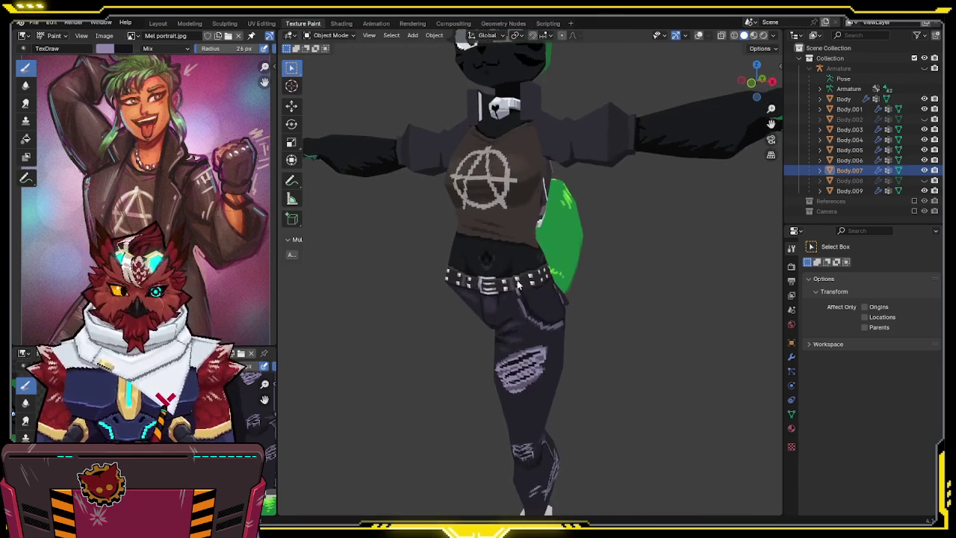
pyautogui.scroll(3, 515, 214)
pyautogui.keyDown('shift'); pyautogui.scroll(-4, 516, 215); pyautogui.keyUp('shift')
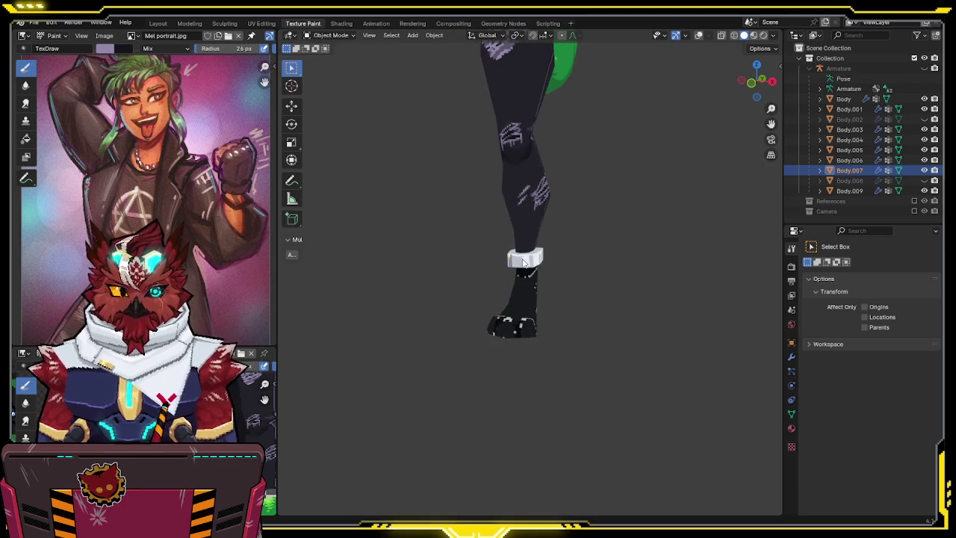
# Put the leg object into Edit Mode and select its whole mesh.
pyautogui.keyDown('shift'); pyautogui.scroll(-5, 256, 309); pyautogui.keyUp('shift')
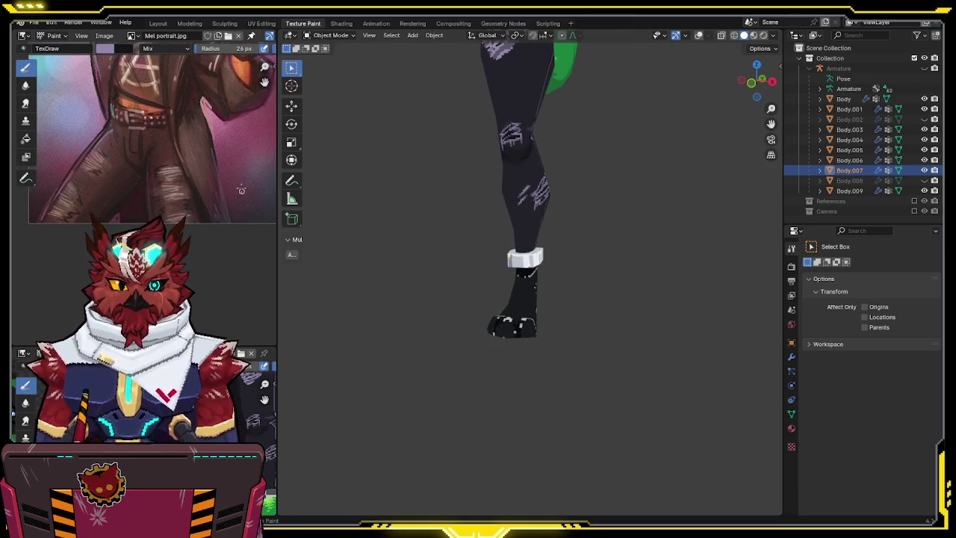
pyautogui.keyDown('shift'); pyautogui.scroll(5, 246, 203); pyautogui.keyUp('shift')
pyautogui.scroll(-1, 246, 203)
pyautogui.hotkey('ctrl', 'Tab')
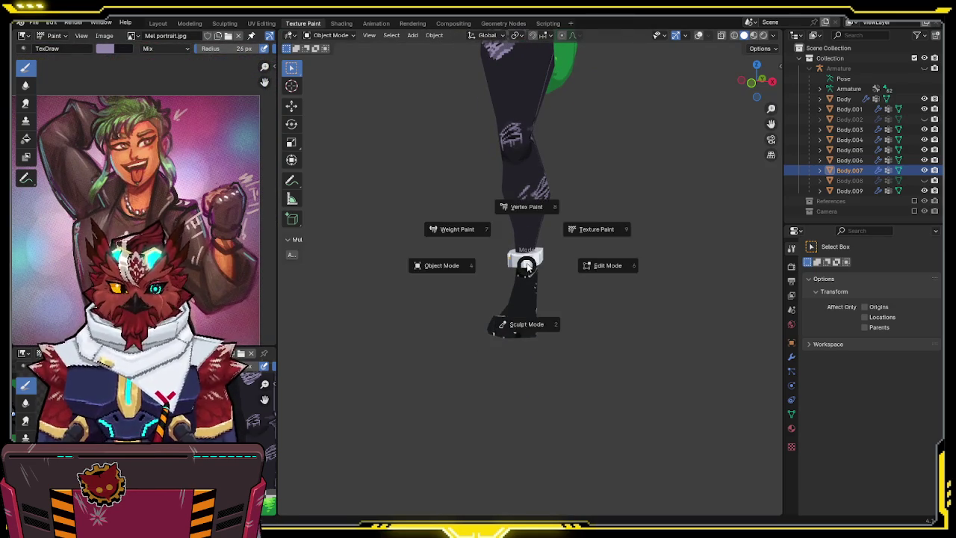
pyautogui.click(550, 242)
pyautogui.scroll(2, 549, 246)
pyautogui.scroll(2, 547, 248)
pyautogui.press('Tab')
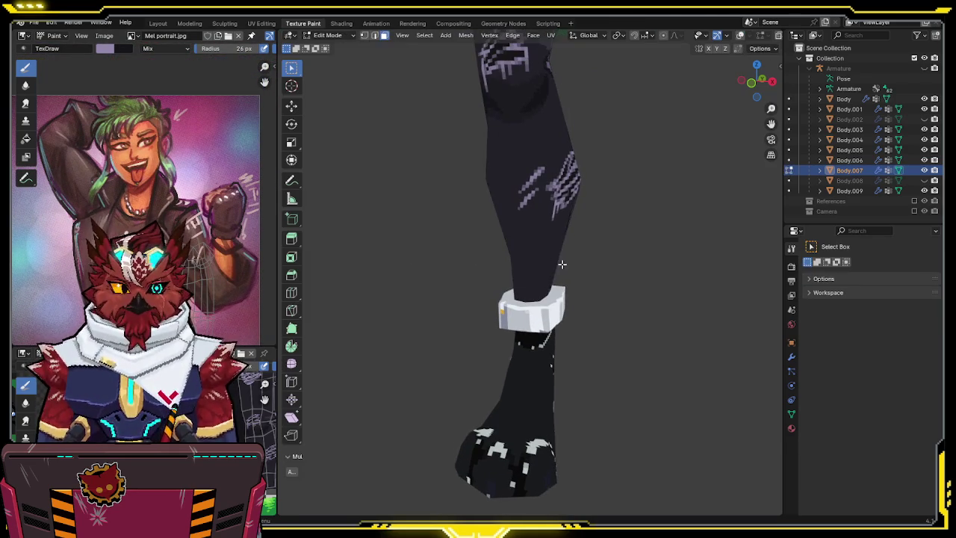
pyautogui.hotkey('alt', 'a')
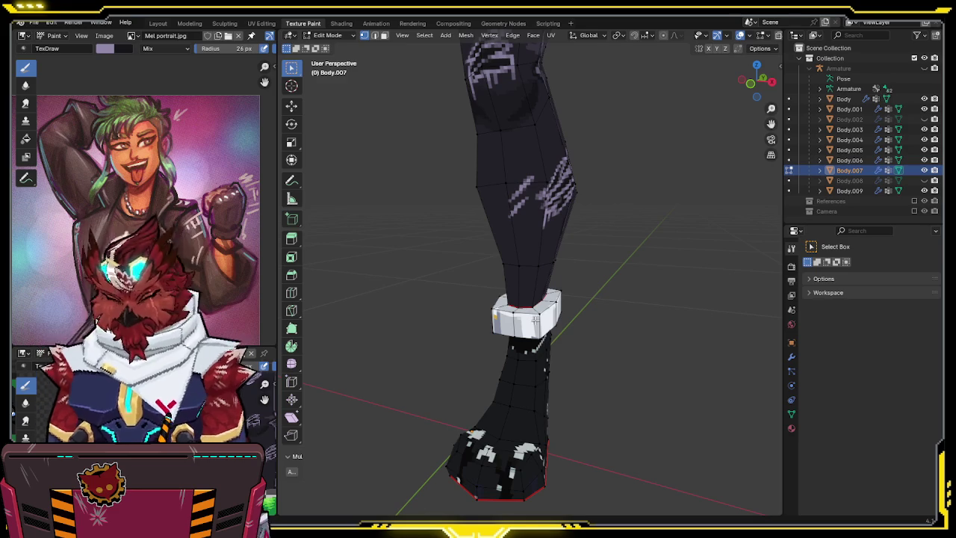
pyautogui.press('a')
pyautogui.hotkey('alt', 'a')
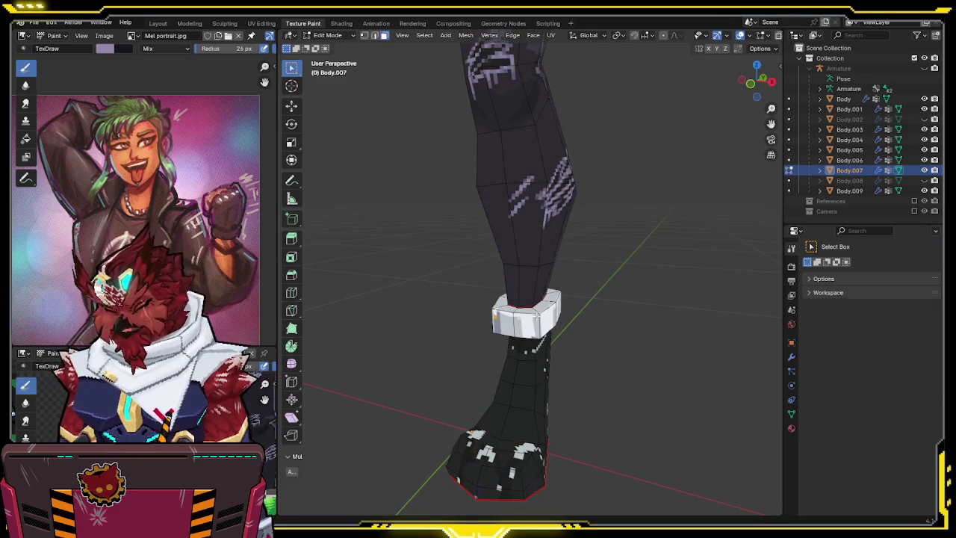
# Return the leg to Texture Paint mode through the mode pie menu.
pyautogui.moveTo(536, 317); pyautogui.dragTo(522, 246, button='middle')
pyautogui.hotkey('ctrl', 'Tab')
pyautogui.click(561, 270)
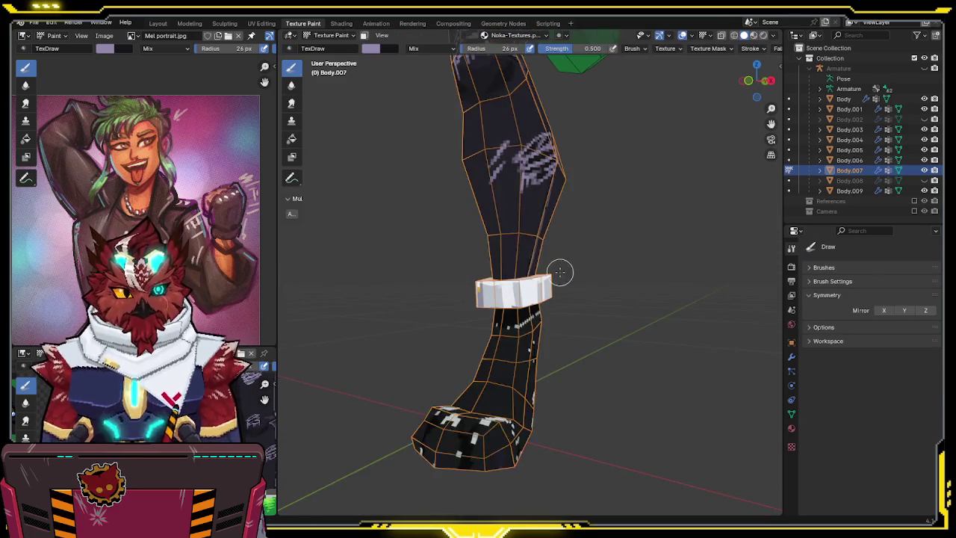
# Set the brush colour to black, undoing a stray black stroke on the leg.
pyautogui.scroll(2, 562, 270)
pyautogui.click(372, 49)
pyautogui.moveTo(469, 87); pyautogui.dragTo(465, 148)
pyautogui.moveTo(535, 97)
pyautogui.mouseDown()
pyautogui.moveTo(486, 213)
pyautogui.moveTo(512, 256)
pyautogui.moveTo(539, 239)
pyautogui.mouseUp()
pyautogui.hotkey('ctrl', 'z')
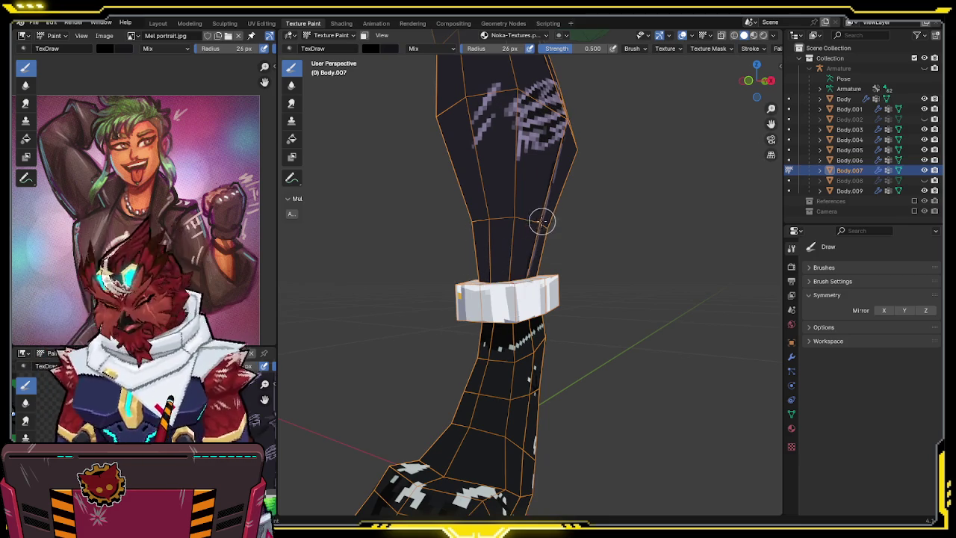
pyautogui.hotkey('ctrl', 'z')
# At full strength 1.0, paint the front and lower part of the ankle cuff black.
pyautogui.moveTo(575, 48); pyautogui.dragTo(606, 49)
pyautogui.moveTo(624, 163); pyautogui.dragTo(597, 202, button='middle')
pyautogui.moveTo(515, 302)
pyautogui.mouseDown()
pyautogui.moveTo(424, 374)
pyautogui.moveTo(467, 259)
pyautogui.moveTo(426, 395)
pyautogui.moveTo(590, 246)
pyautogui.mouseUp()
pyautogui.moveTo(591, 246)
pyautogui.mouseDown(button='middle')
pyautogui.moveTo(382, 334)
pyautogui.moveTo(486, 282)
pyautogui.mouseUp(button='middle')
pyautogui.scroll(5, 486, 282)
pyautogui.scroll(2, 473, 312)
pyautogui.moveTo(473, 313)
pyautogui.mouseDown()
pyautogui.moveTo(443, 234)
pyautogui.moveTo(359, 273)
pyautogui.mouseUp()
# Paint the rest of the cuff black from the other side and bring the trousers back into view.
pyautogui.moveTo(505, 209)
pyautogui.mouseDown(button='middle')
pyautogui.moveTo(595, 218)
pyautogui.moveTo(599, 271)
pyautogui.mouseUp(button='middle')
pyautogui.moveTo(599, 271)
pyautogui.mouseDown()
pyautogui.moveTo(619, 213)
pyautogui.moveTo(559, 222)
pyautogui.mouseUp()
pyautogui.moveTo(559, 221)
pyautogui.mouseDown(button='middle')
pyautogui.moveTo(466, 169)
pyautogui.moveTo(453, 322)
pyautogui.mouseUp(button='middle')
pyautogui.moveTo(592, 294)
pyautogui.mouseDown(button='middle')
pyautogui.moveTo(465, 264)
pyautogui.moveTo(458, 186)
pyautogui.moveTo(448, 179)
pyautogui.moveTo(519, 213)
pyautogui.moveTo(544, 241)
pyautogui.moveTo(508, 281)
pyautogui.mouseUp(button='middle')
pyautogui.press('KP_Divide')
pyautogui.scroll(3, 465, 265)
pyautogui.press('s')
pyautogui.scroll(3, 443, 179)
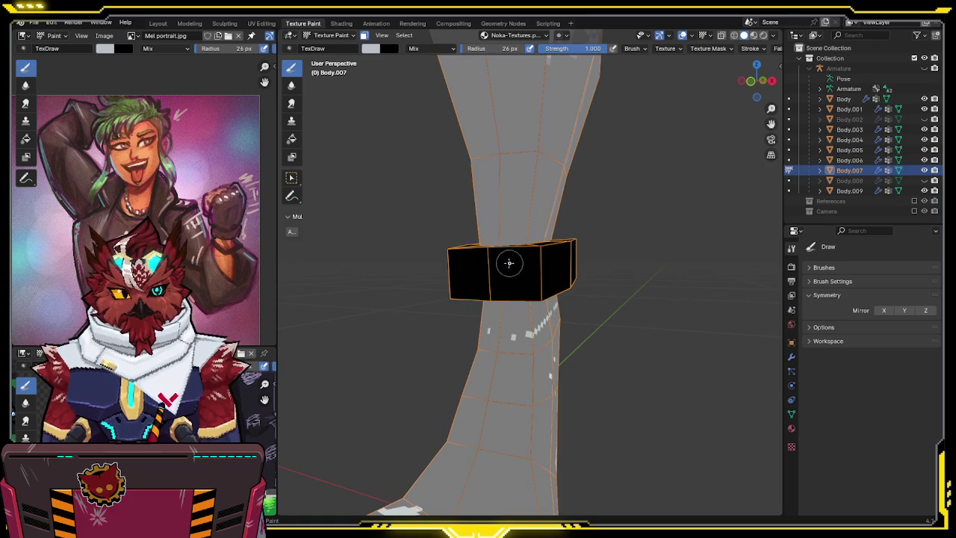
# Orbit around the black cuff, keeping white as the active paint colour.
pyautogui.moveTo(530, 259)
pyautogui.mouseDown(button='middle')
pyautogui.moveTo(514, 277)
pyautogui.moveTo(510, 259)
pyautogui.mouseUp(button='middle')
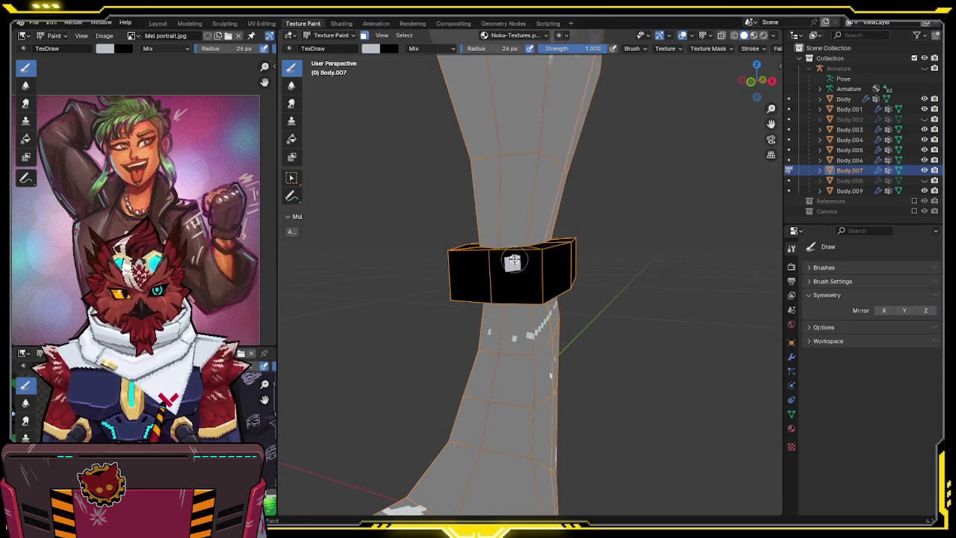
pyautogui.moveTo(529, 296)
pyautogui.mouseDown(button='middle')
pyautogui.moveTo(550, 264)
pyautogui.moveTo(497, 262)
pyautogui.mouseUp(button='middle')
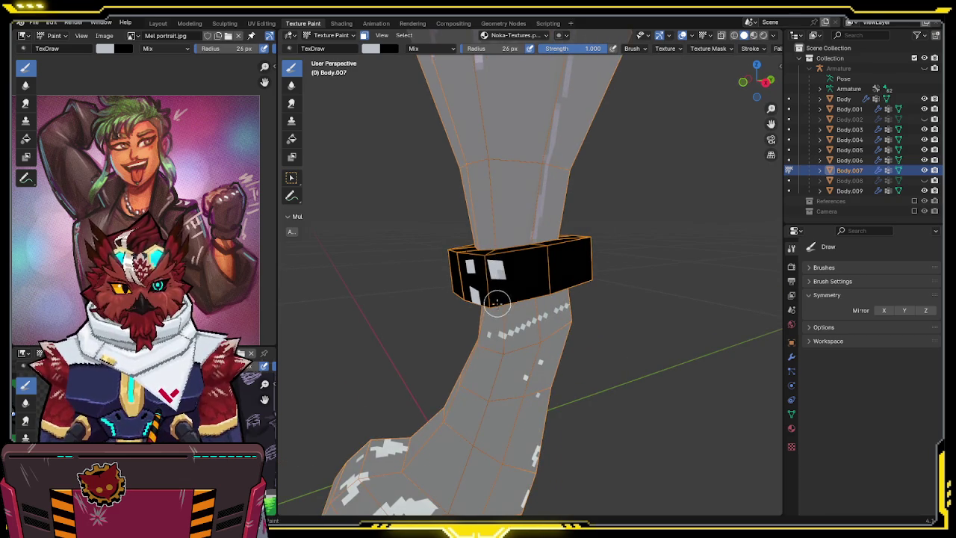
pyautogui.moveTo(512, 284); pyautogui.dragTo(505, 259, button='middle')
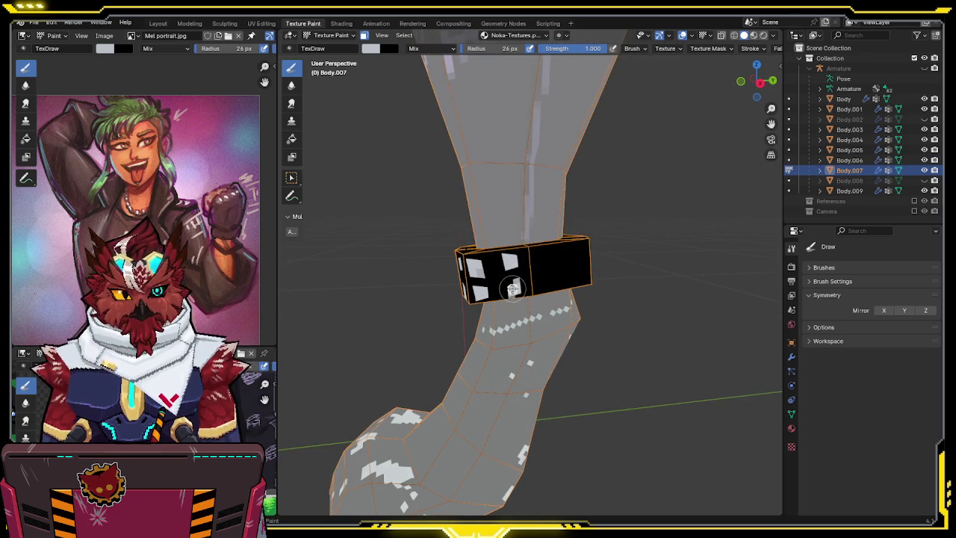
pyautogui.press('x')
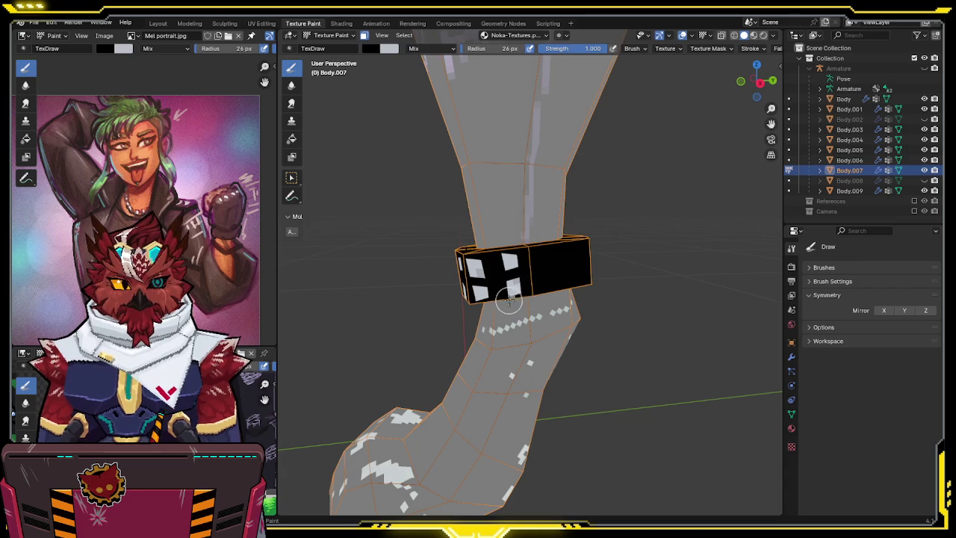
pyautogui.press('x')
pyautogui.moveTo(551, 261)
pyautogui.mouseDown(button='middle')
pyautogui.moveTo(522, 256)
pyautogui.moveTo(531, 257)
pyautogui.mouseUp(button='middle')
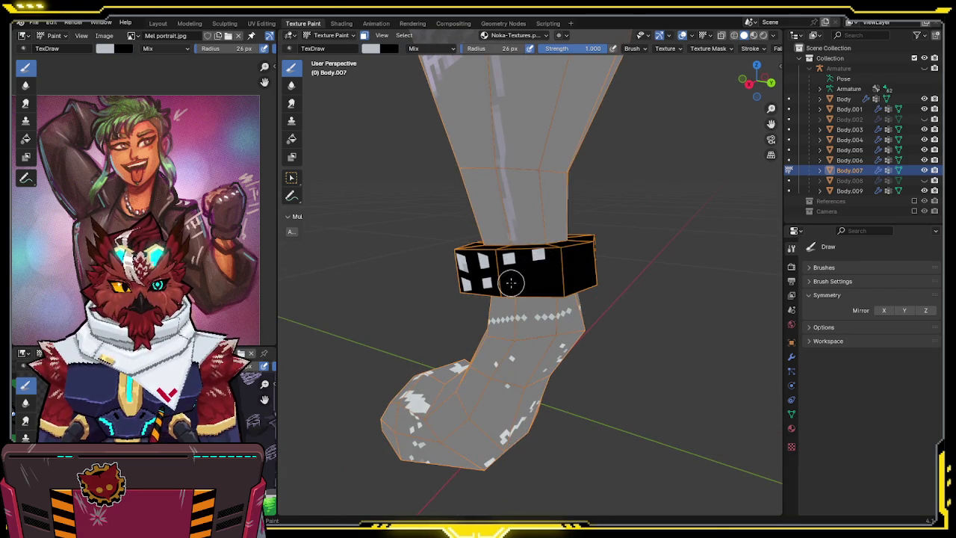
pyautogui.moveTo(539, 285)
pyautogui.mouseDown(button='middle')
pyautogui.moveTo(515, 286)
pyautogui.moveTo(542, 254)
pyautogui.mouseUp(button='middle')
pyautogui.press('x')
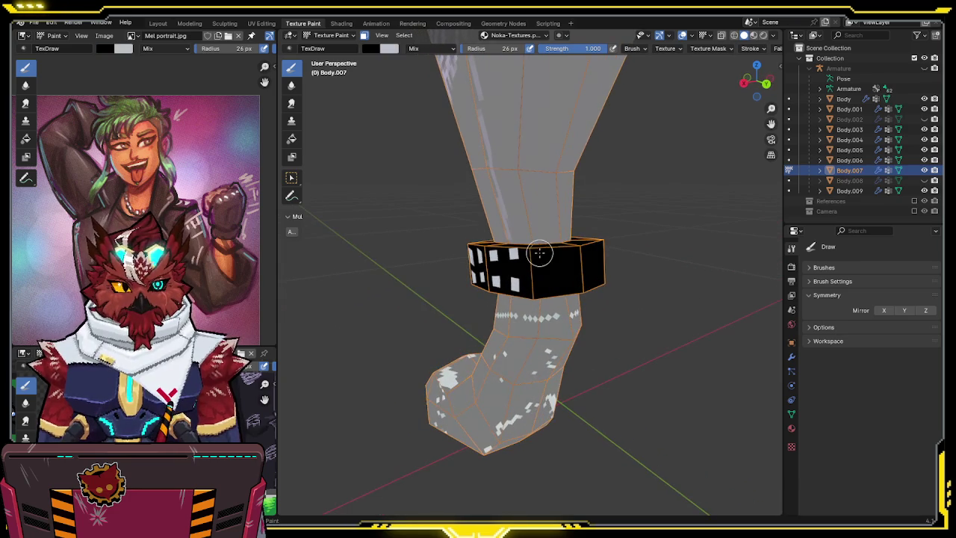
pyautogui.press('x')
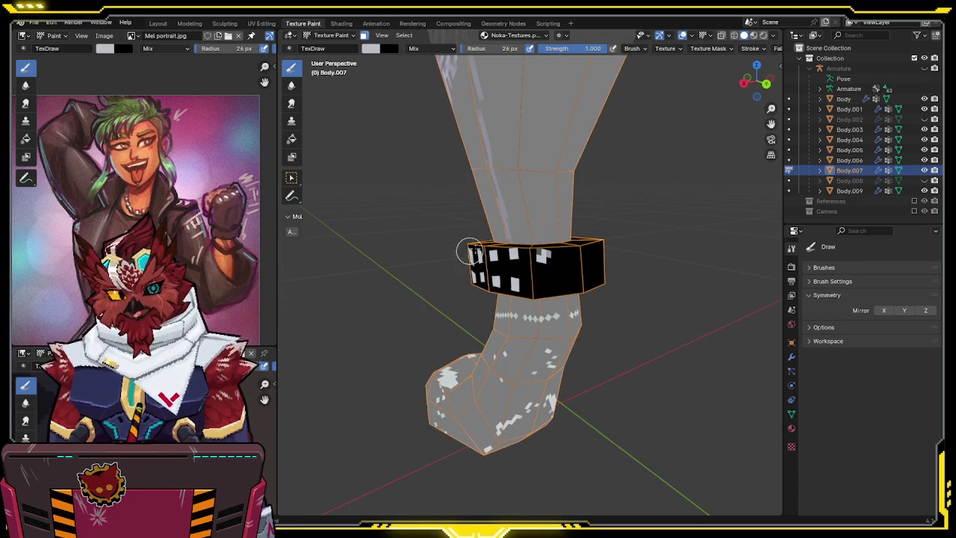
# Orbit the leg until the cuff's other side faces the view, with white paint active.
pyautogui.moveTo(423, 269); pyautogui.dragTo(544, 249, button='middle')
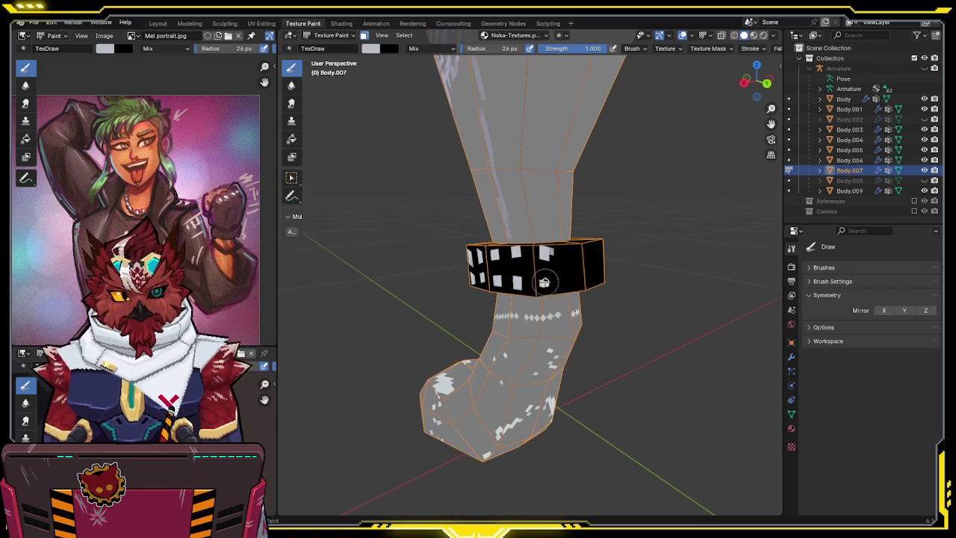
pyautogui.moveTo(543, 279); pyautogui.dragTo(545, 249, button='middle')
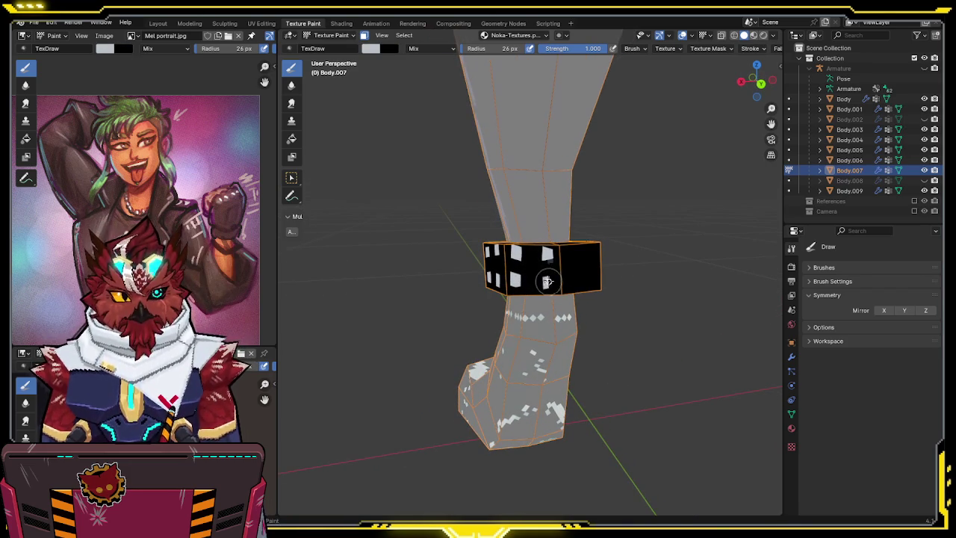
pyautogui.press('x')
pyautogui.moveTo(550, 283); pyautogui.dragTo(545, 252, button='middle')
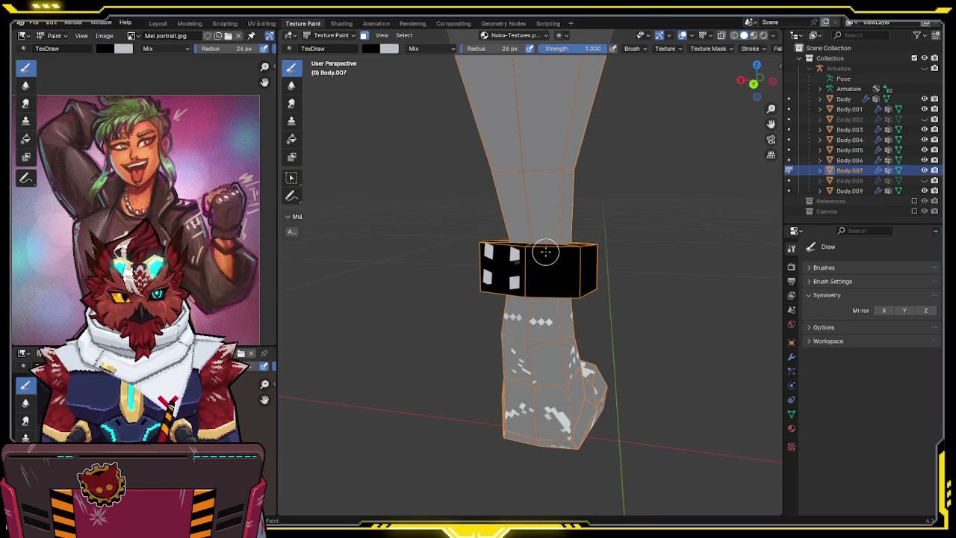
pyautogui.press('x')
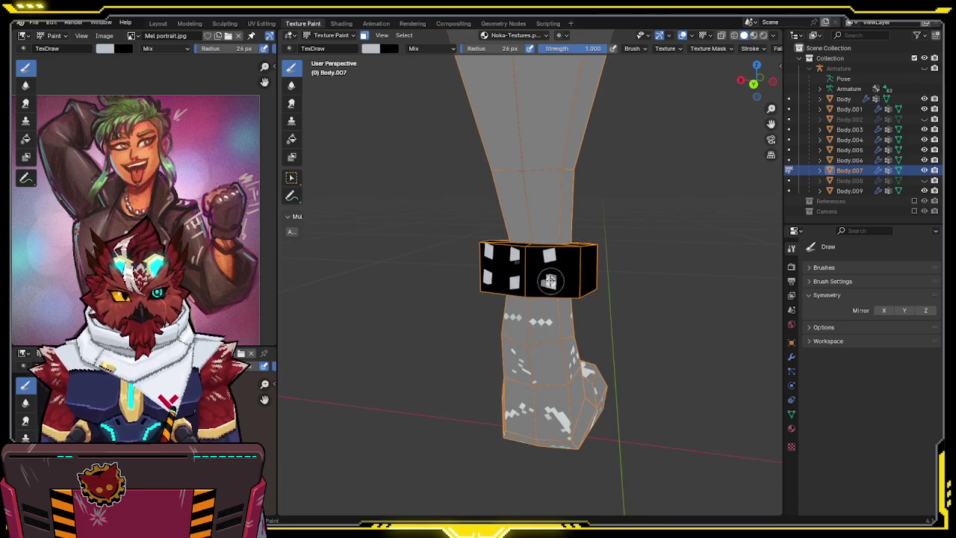
pyautogui.press('x')
pyautogui.moveTo(551, 282); pyautogui.dragTo(523, 277, button='middle')
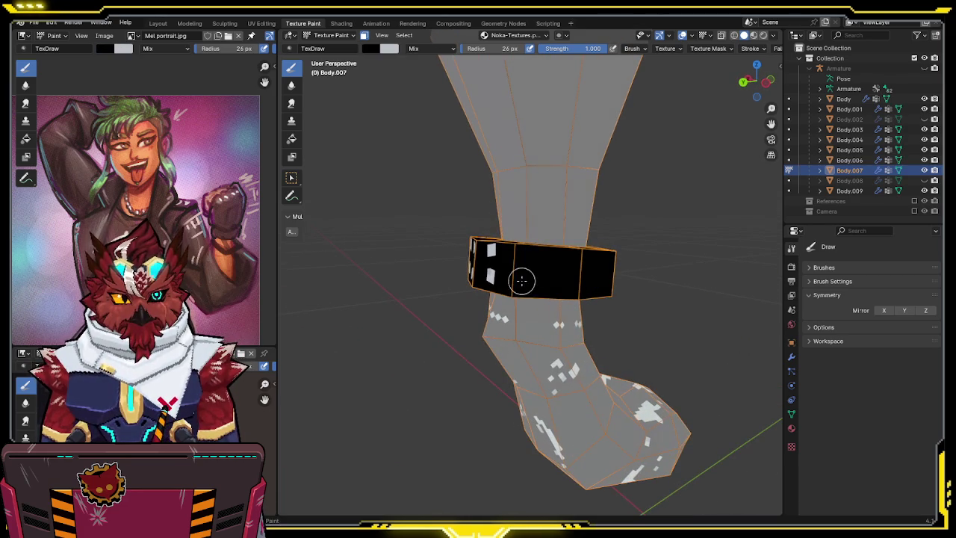
pyautogui.press('x')
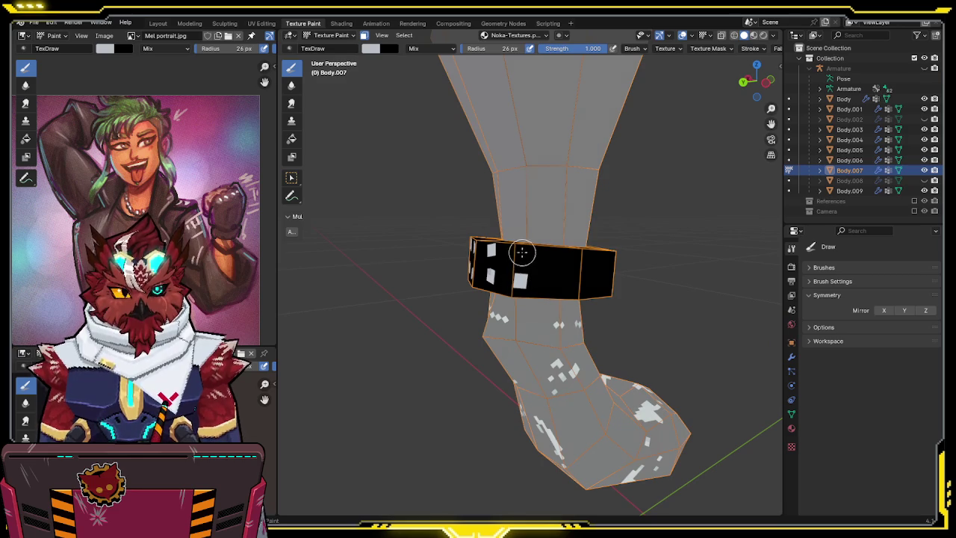
pyautogui.moveTo(525, 250); pyautogui.dragTo(544, 252, button='middle')
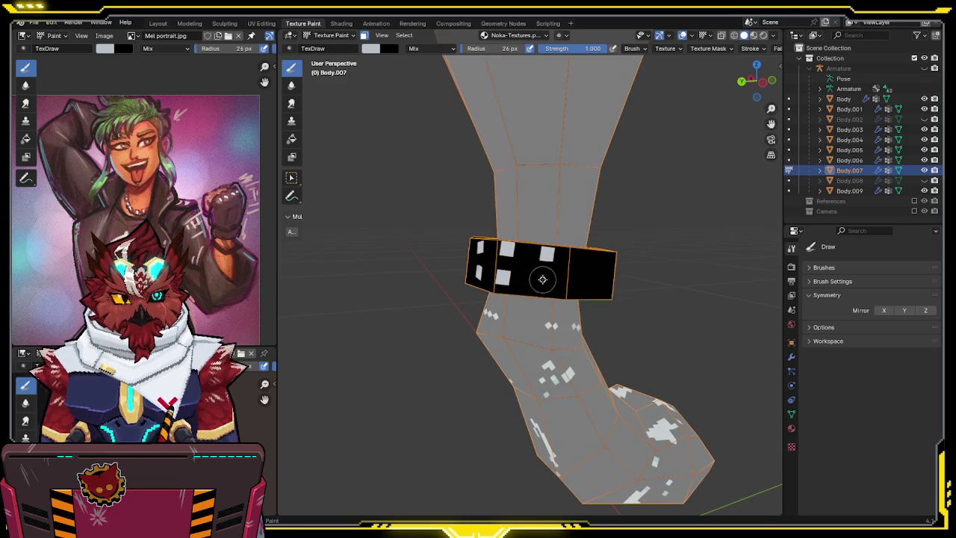
pyautogui.moveTo(571, 269); pyautogui.dragTo(535, 259, button='middle')
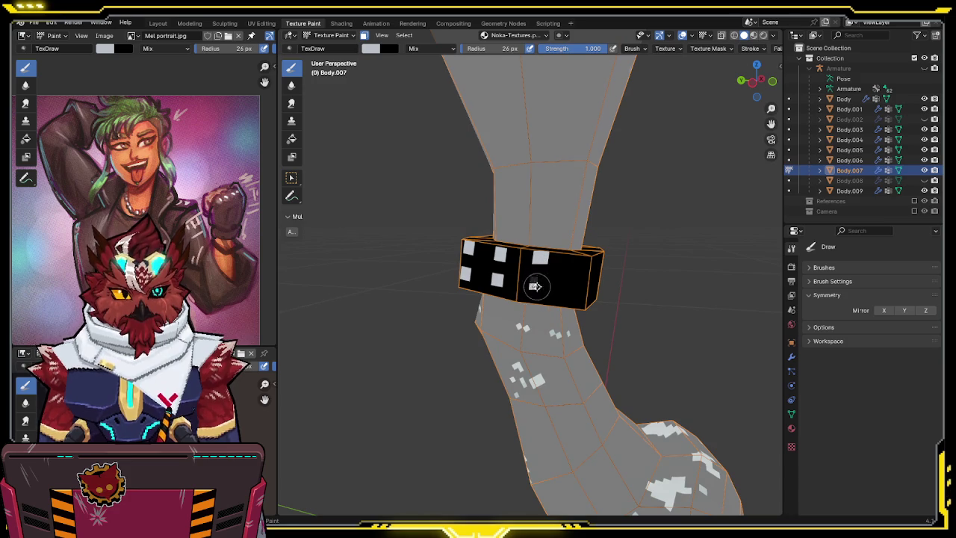
pyautogui.moveTo(535, 283)
pyautogui.mouseDown(button='middle')
pyautogui.moveTo(566, 274)
pyautogui.moveTo(515, 278)
pyautogui.mouseUp(button='middle')
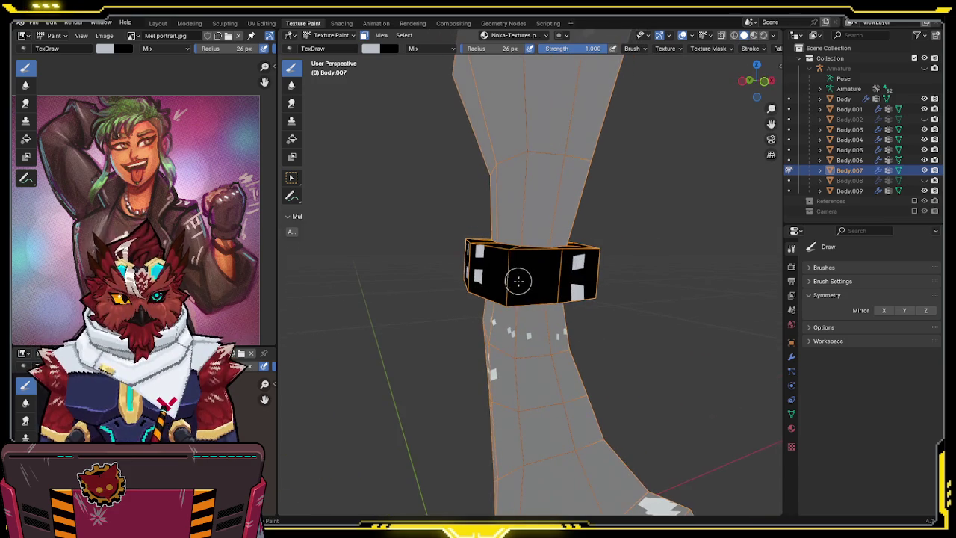
# Dab small white square studs onto the black cuff and tidy them into clean rectangles.
pyautogui.click(538, 291)
pyautogui.click(536, 258)
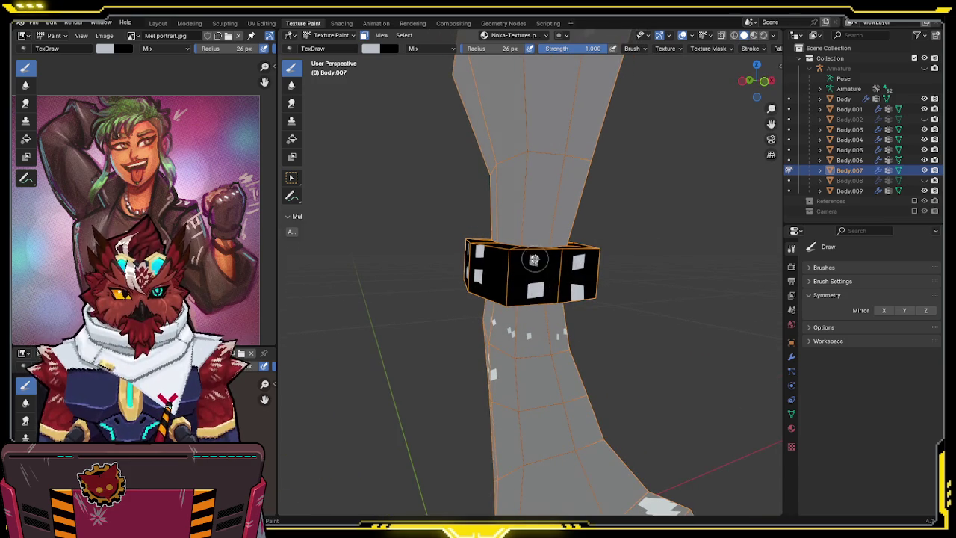
pyautogui.moveTo(535, 261); pyautogui.dragTo(541, 298)
pyautogui.moveTo(541, 283)
pyautogui.mouseDown(button='middle')
pyautogui.moveTo(552, 236)
pyautogui.moveTo(531, 278)
pyautogui.mouseUp(button='middle')
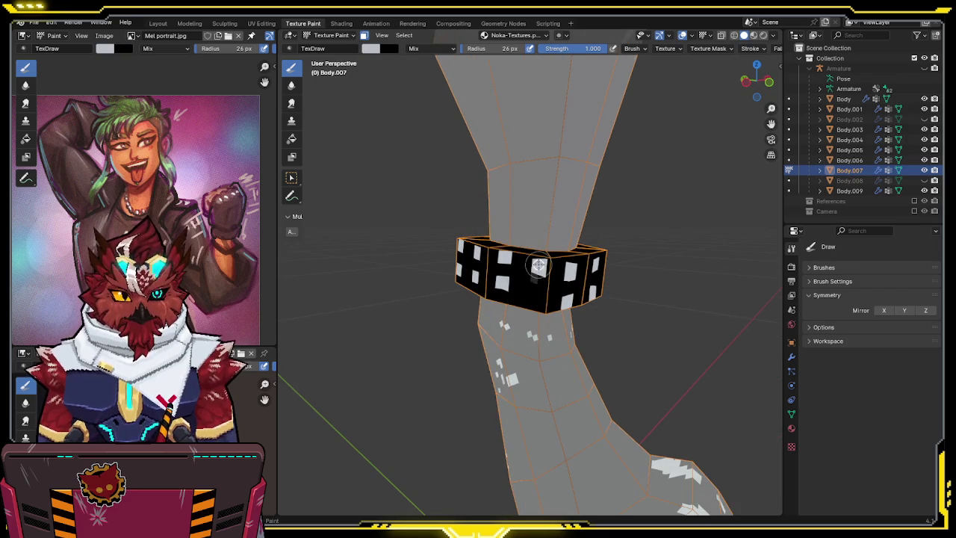
pyautogui.moveTo(534, 278); pyautogui.dragTo(536, 289)
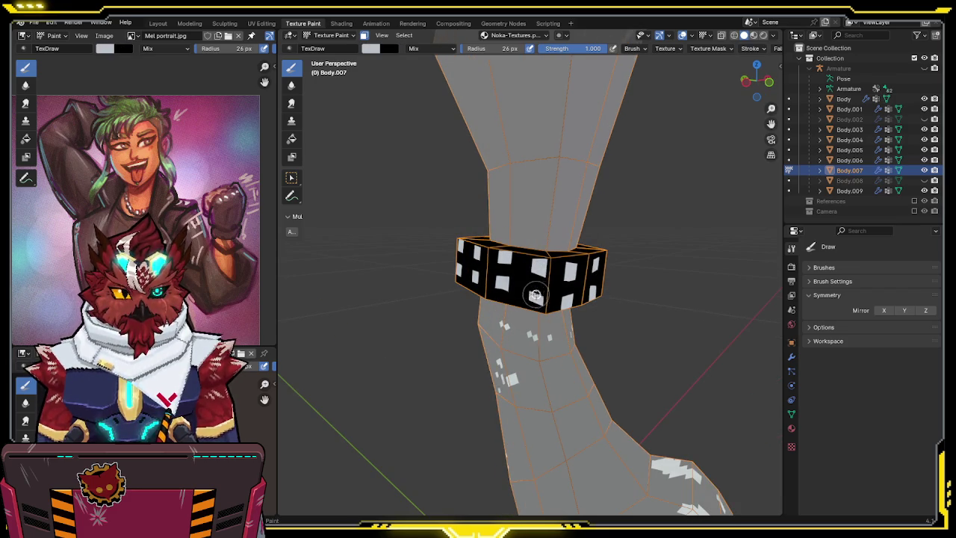
pyautogui.moveTo(553, 254); pyautogui.dragTo(545, 234, button='middle')
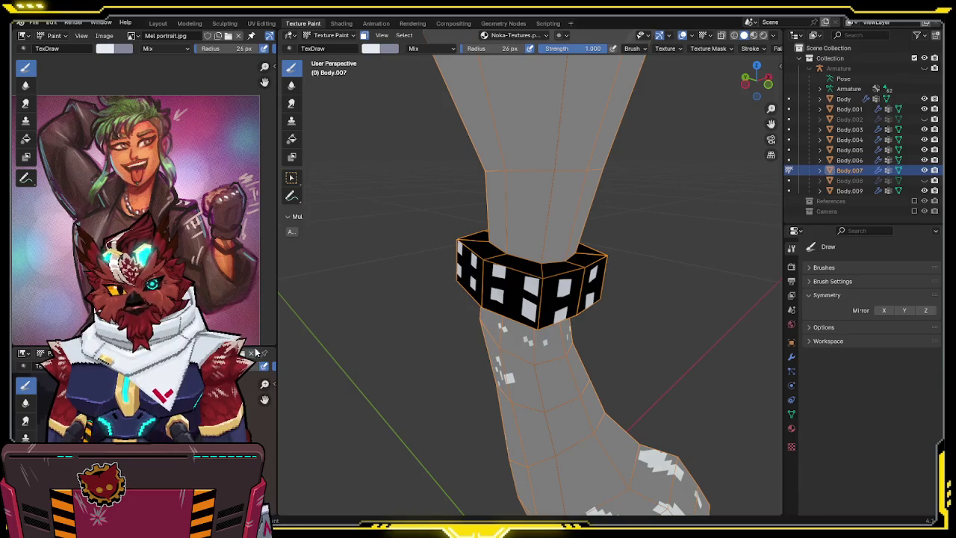
# Alternate the brush colours to dab white square studs along the front of the ankle band.
pyautogui.moveTo(536, 280); pyautogui.dragTo(551, 270, button='middle')
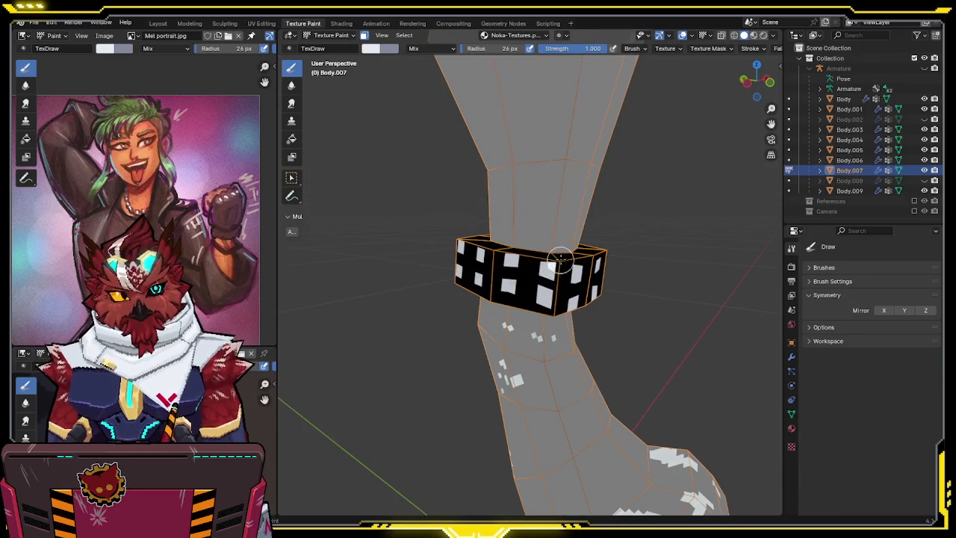
pyautogui.press('x')
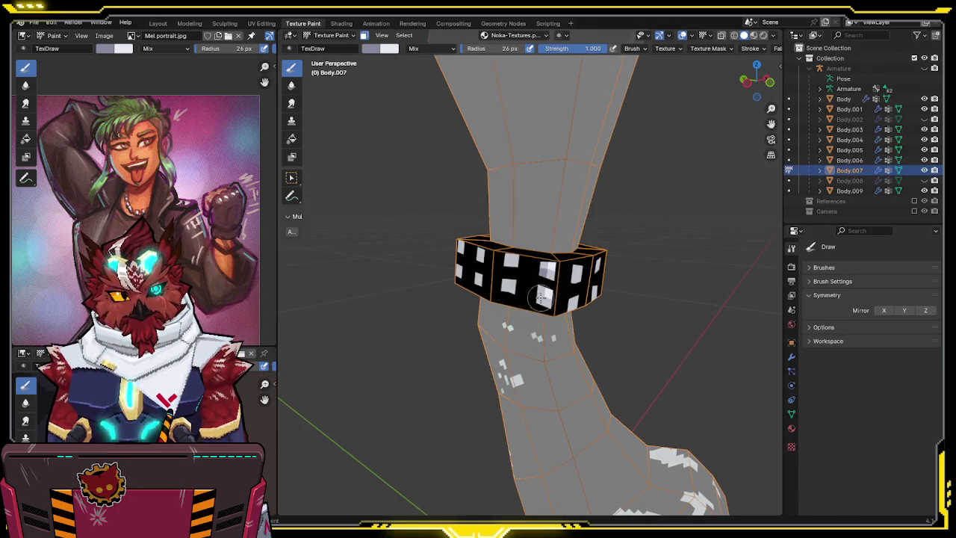
pyautogui.press('x')
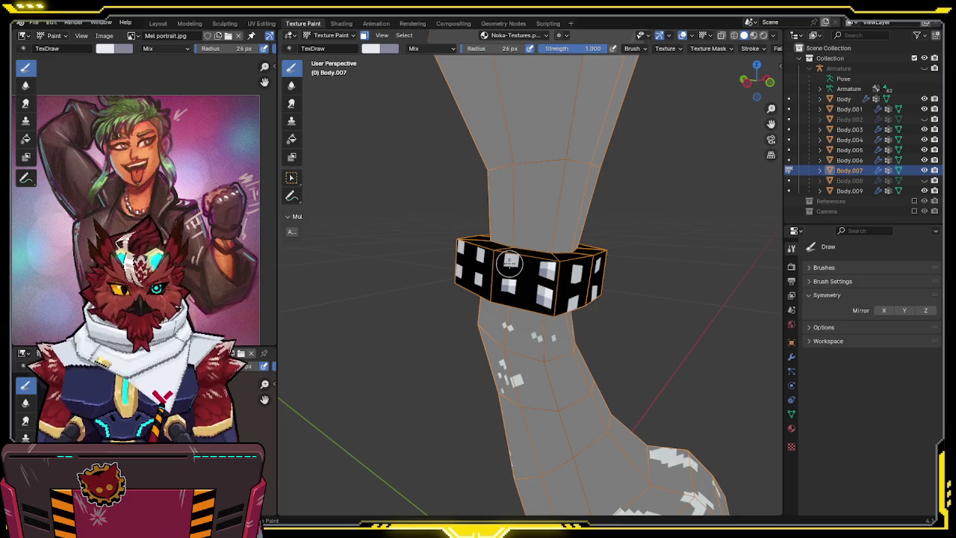
pyautogui.press('x')
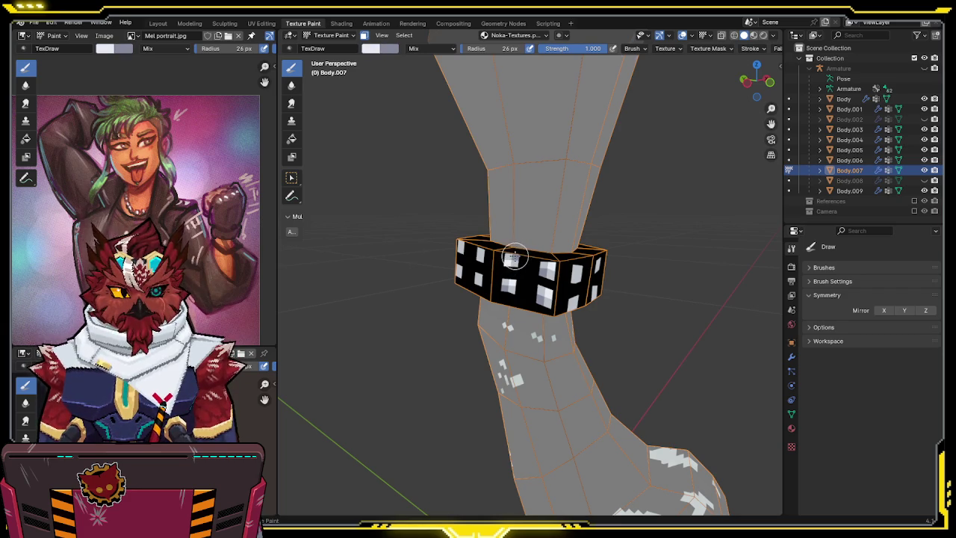
pyautogui.moveTo(515, 255); pyautogui.dragTo(514, 259, button='middle')
pyautogui.press('x')
pyautogui.press('x')
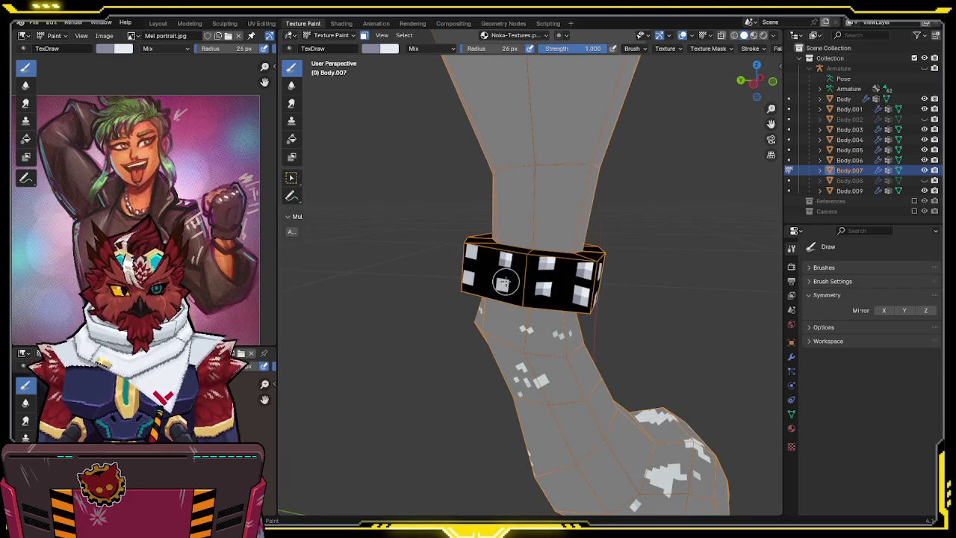
pyautogui.press('x')
pyautogui.press('x')
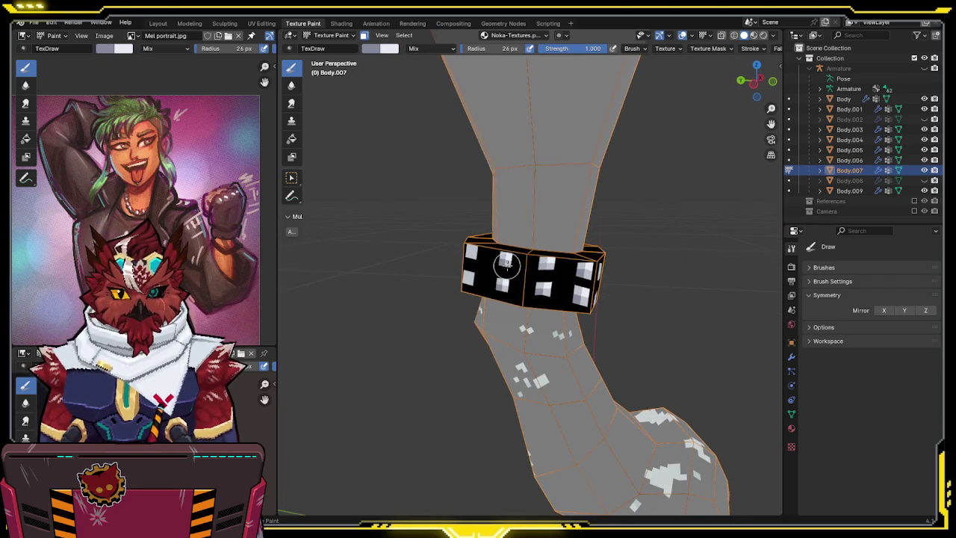
pyautogui.moveTo(506, 263); pyautogui.dragTo(499, 281, button='middle')
pyautogui.press('x')
pyautogui.press('x')
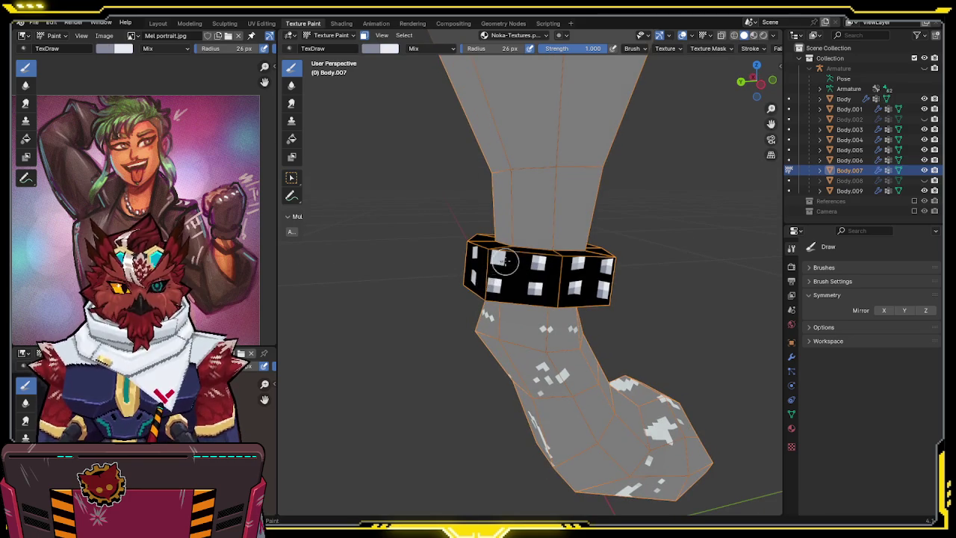
pyautogui.press('x')
pyautogui.moveTo(499, 254); pyautogui.dragTo(519, 250, button='middle')
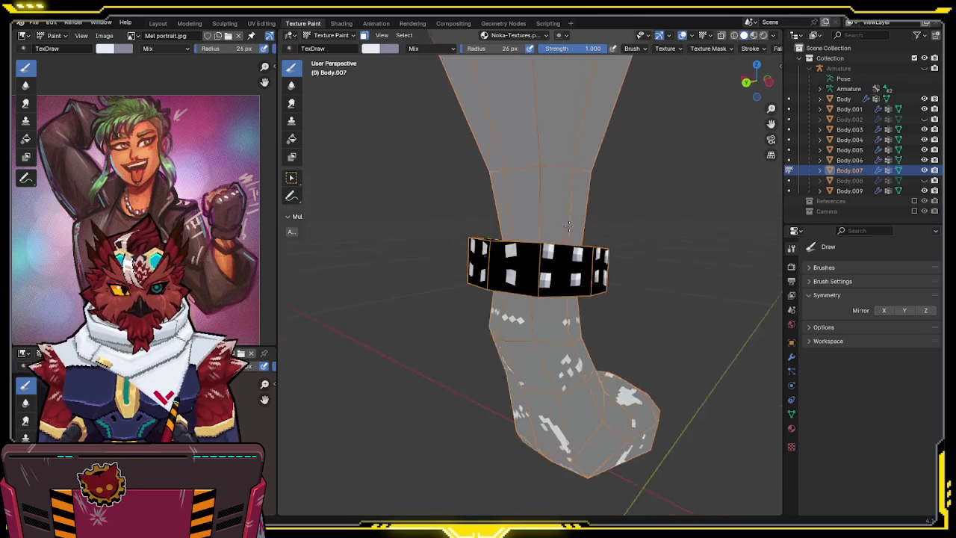
pyautogui.press('x')
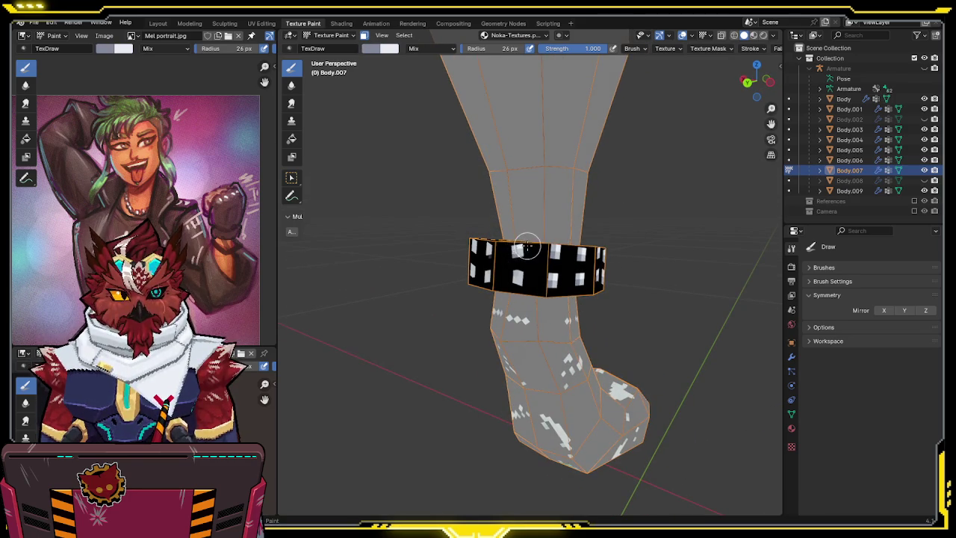
pyautogui.press('x')
pyautogui.press('x')
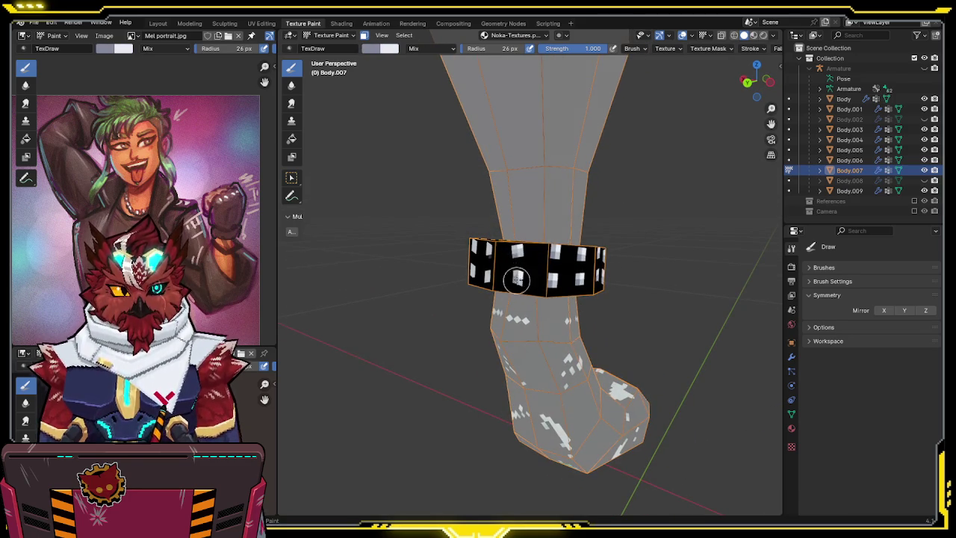
pyautogui.moveTo(520, 275); pyautogui.dragTo(527, 275, button='middle')
pyautogui.press('x')
pyautogui.press('x')
pyautogui.press('x')
pyautogui.press('x')
# Continue the white studs around the remaining sides of the black ankle band.
pyautogui.moveTo(548, 234); pyautogui.dragTo(562, 238, button='middle')
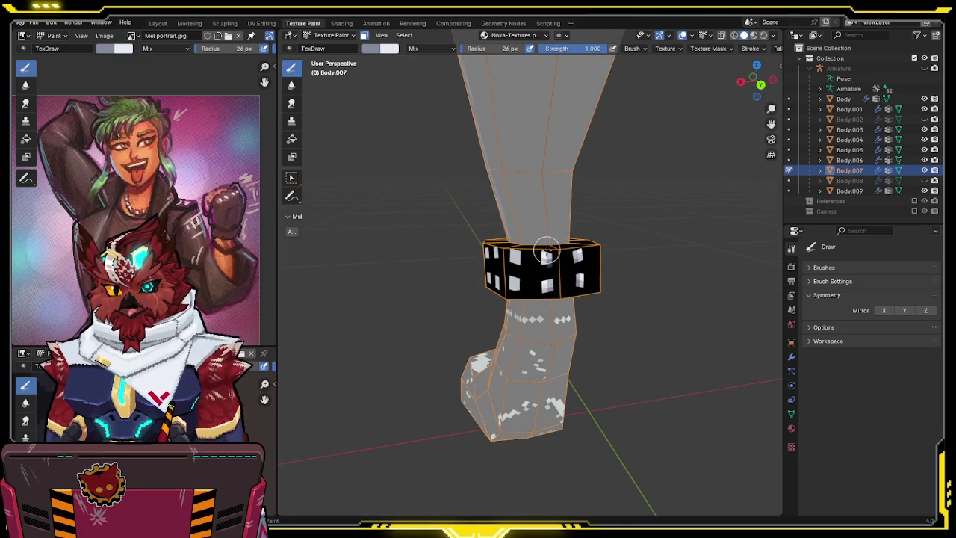
pyautogui.moveTo(544, 256); pyautogui.dragTo(517, 254, button='middle')
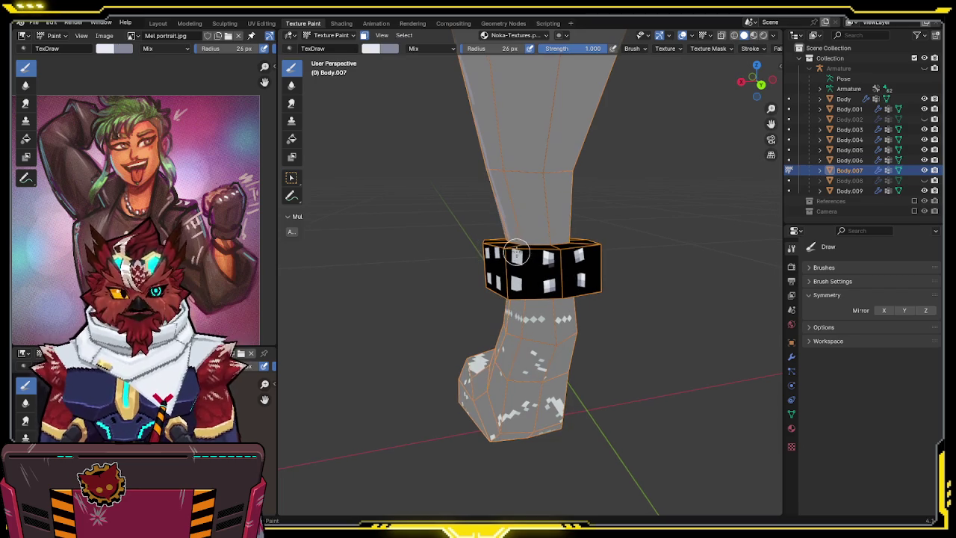
pyautogui.press('x')
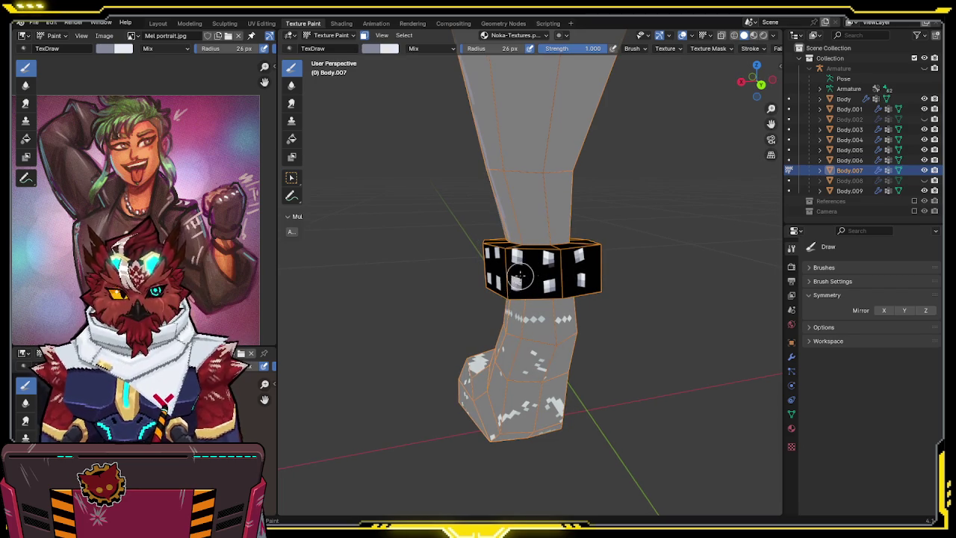
pyautogui.press('x')
pyautogui.moveTo(524, 273); pyautogui.dragTo(569, 251, button='middle')
pyautogui.press('x')
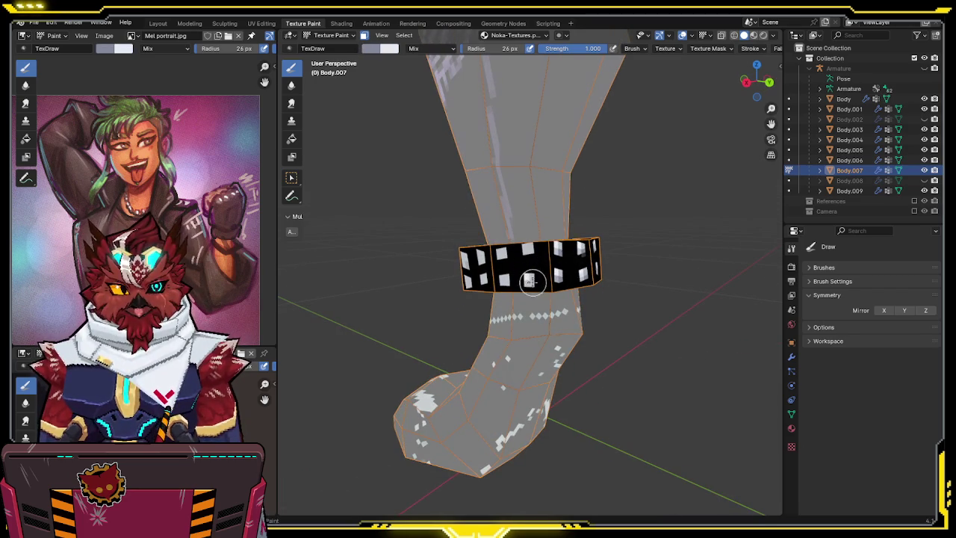
pyautogui.press('x')
pyautogui.press('x')
pyautogui.moveTo(529, 248); pyautogui.dragTo(534, 248, button='middle')
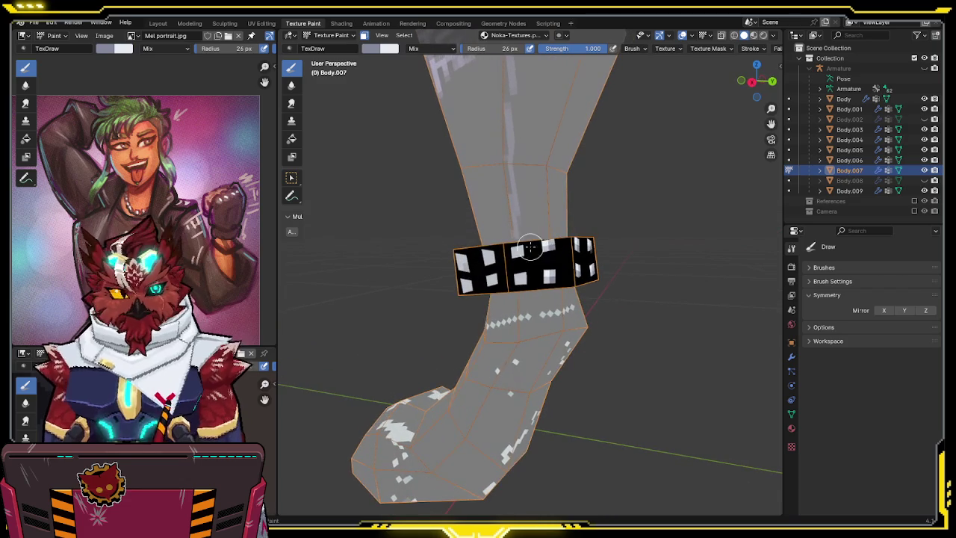
pyautogui.press('x')
pyautogui.press('x')
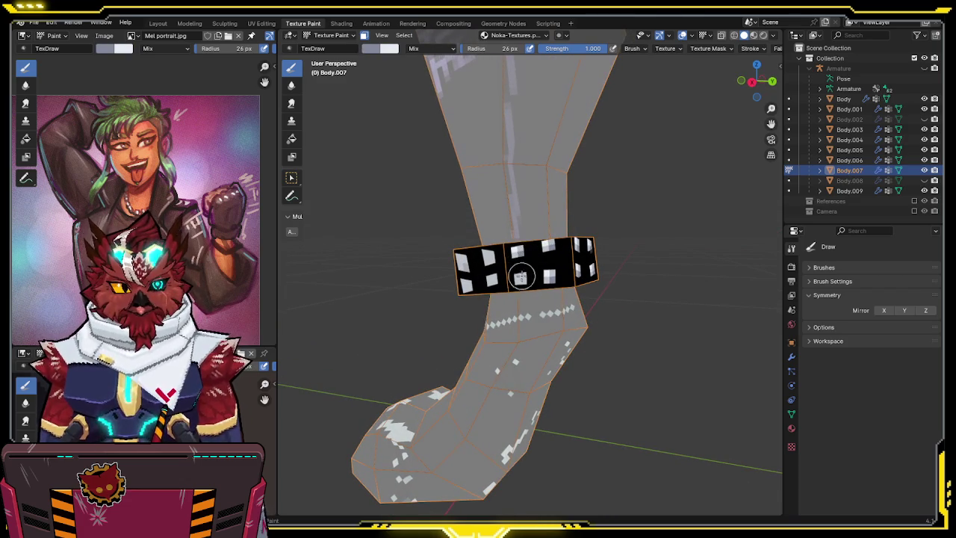
pyautogui.press('x')
pyautogui.moveTo(529, 272); pyautogui.dragTo(516, 274, button='middle')
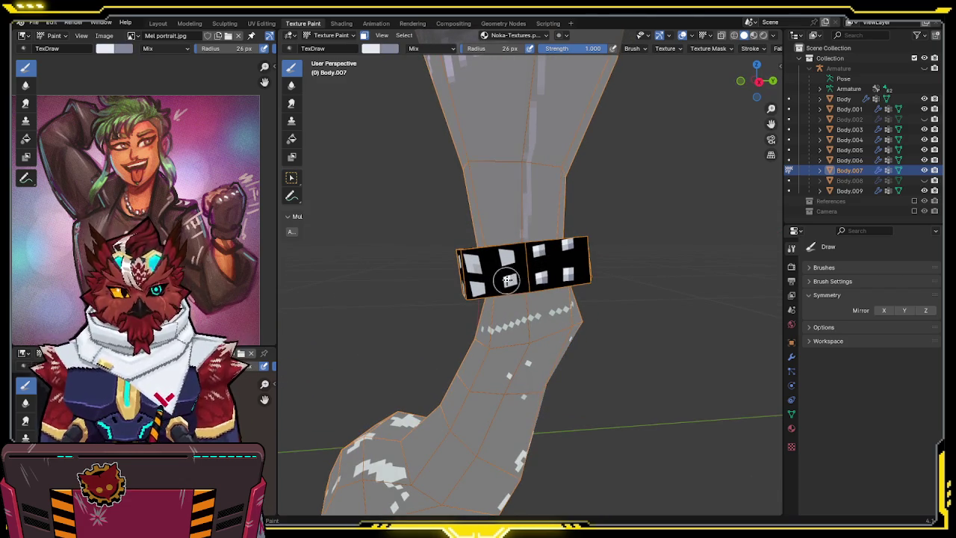
pyautogui.press('x')
pyautogui.press('x')
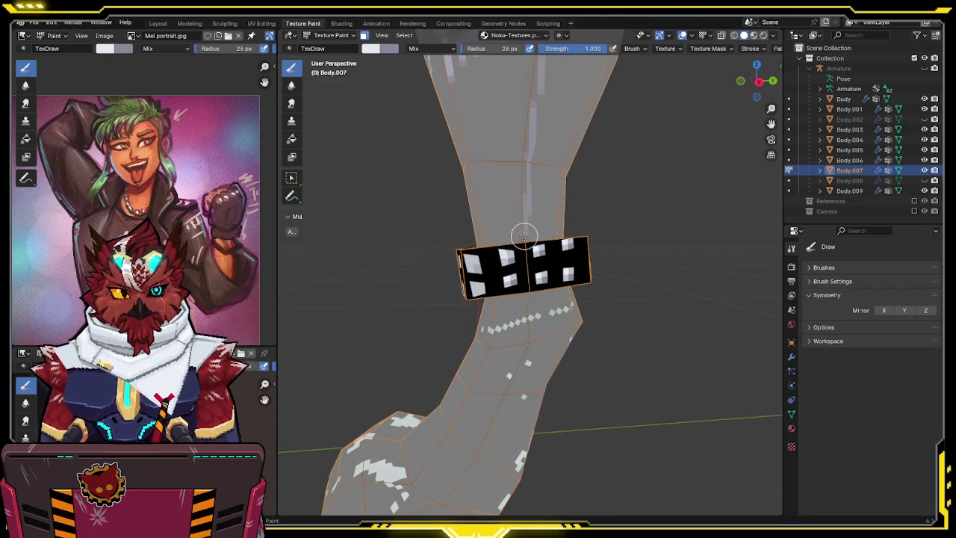
pyautogui.moveTo(518, 231); pyautogui.dragTo(548, 232, button='middle')
pyautogui.click(490, 259)
pyautogui.press('x')
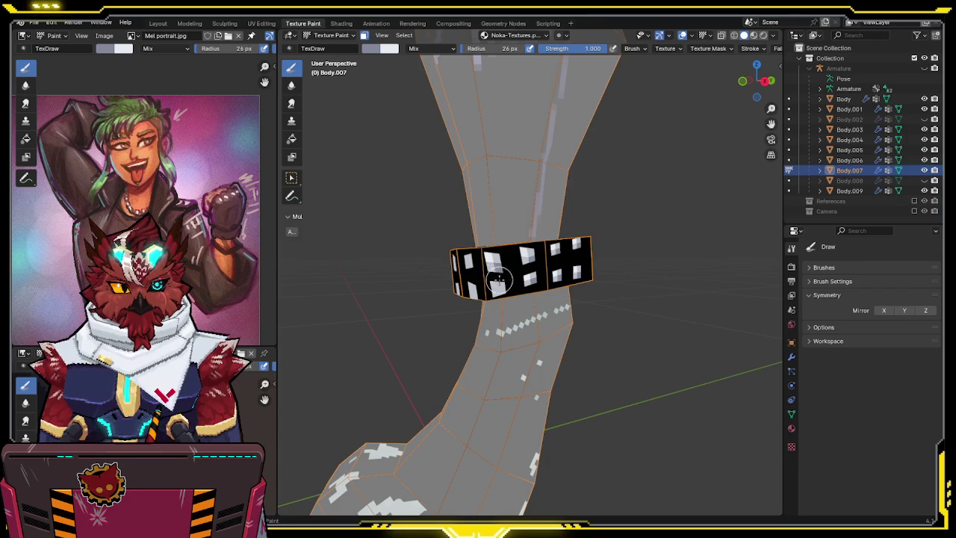
pyautogui.press('x')
pyautogui.moveTo(496, 284); pyautogui.dragTo(545, 259, button='middle')
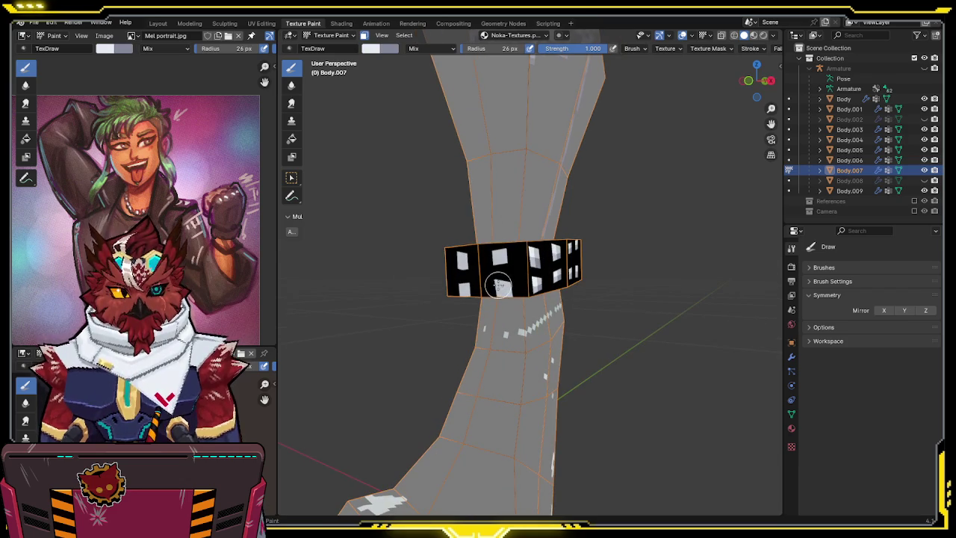
pyautogui.press('x')
pyautogui.moveTo(500, 284); pyautogui.dragTo(499, 258)
pyautogui.press('x')
pyautogui.press('x')
pyautogui.moveTo(506, 284); pyautogui.dragTo(522, 293, button='middle')
pyautogui.press('x')
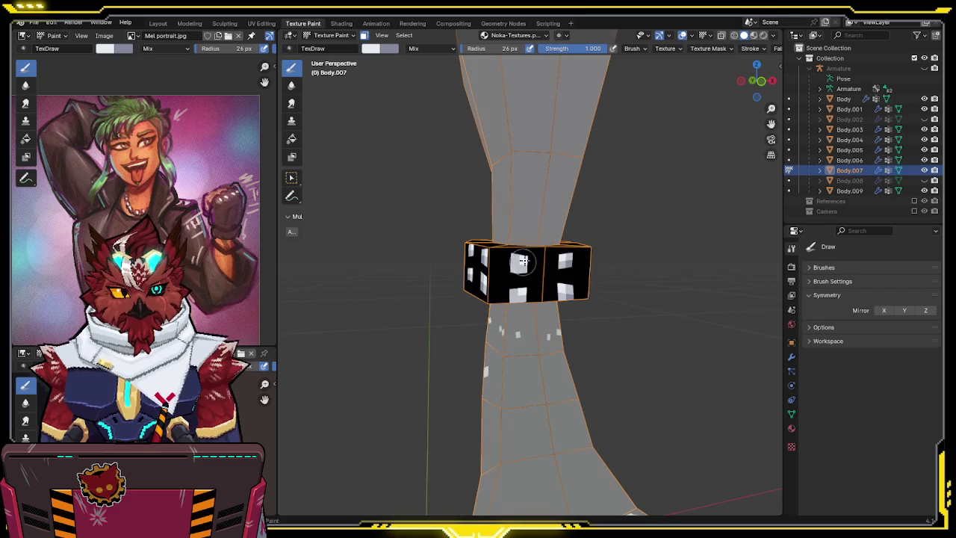
pyautogui.press('x')
pyautogui.press('x')
pyautogui.press('x')
pyautogui.moveTo(545, 265); pyautogui.dragTo(495, 292, button='middle')
# Switch the trouser leg from Texture Paint back to Object Mode.
pyautogui.hotkey('ctrl', 'Tab')
pyautogui.click(426, 292)
pyautogui.scroll(2, 546, 209)
pyautogui.scroll(-3, 546, 209)
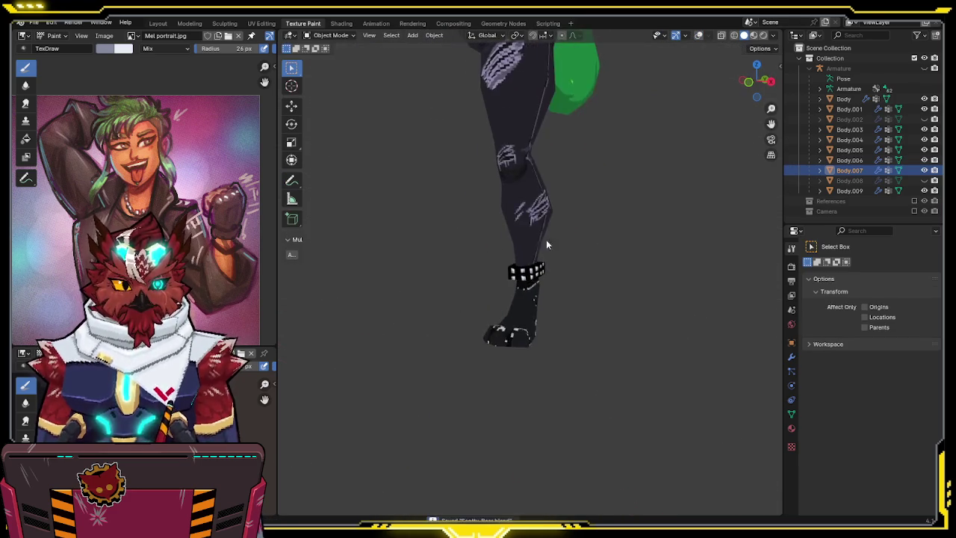
pyautogui.keyDown('shift'); pyautogui.moveTo(547, 210); pyautogui.dragTo(528, 303, button='middle'); pyautogui.keyUp('shift')
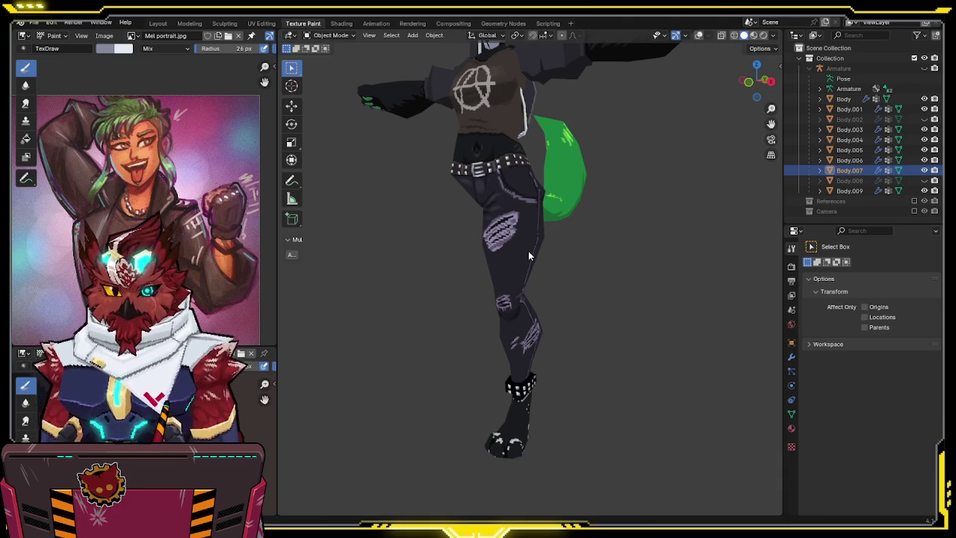
pyautogui.moveTo(505, 240)
pyautogui.mouseDown(button='middle')
pyautogui.moveTo(654, 221)
pyautogui.moveTo(627, 234)
pyautogui.mouseUp(button='middle')
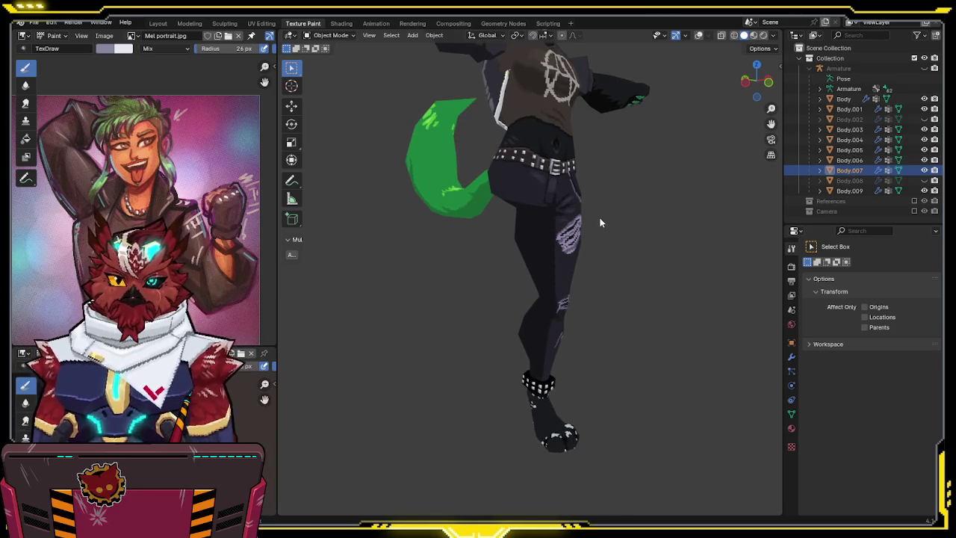
pyautogui.moveTo(584, 235); pyautogui.dragTo(564, 248, button='middle')
pyautogui.scroll(2, 562, 248)
pyautogui.hotkey('ctrl', 'Tab')
pyautogui.click(533, 255)
pyautogui.moveTo(623, 260)
pyautogui.mouseDown(button='middle')
pyautogui.moveTo(538, 241)
pyautogui.moveTo(594, 195)
pyautogui.moveTo(564, 227)
pyautogui.moveTo(564, 253)
pyautogui.moveTo(569, 246)
pyautogui.moveTo(508, 236)
pyautogui.mouseUp(button='middle')
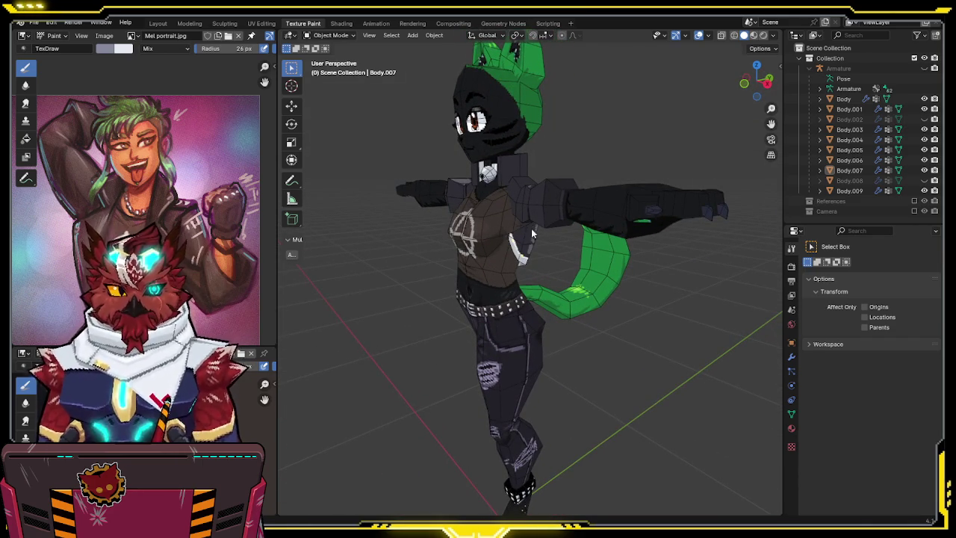
pyautogui.moveTo(523, 198)
pyautogui.mouseDown(button='middle')
pyautogui.moveTo(539, 215)
pyautogui.moveTo(543, 350)
pyautogui.mouseUp(button='middle')
pyautogui.scroll(2, 539, 216)
pyautogui.click(542, 349)
pyautogui.hotkey('ctrl', 'Tab')
pyautogui.press('8')
pyautogui.hotkey('ctrl', 'Tab')
pyautogui.click(501, 346)
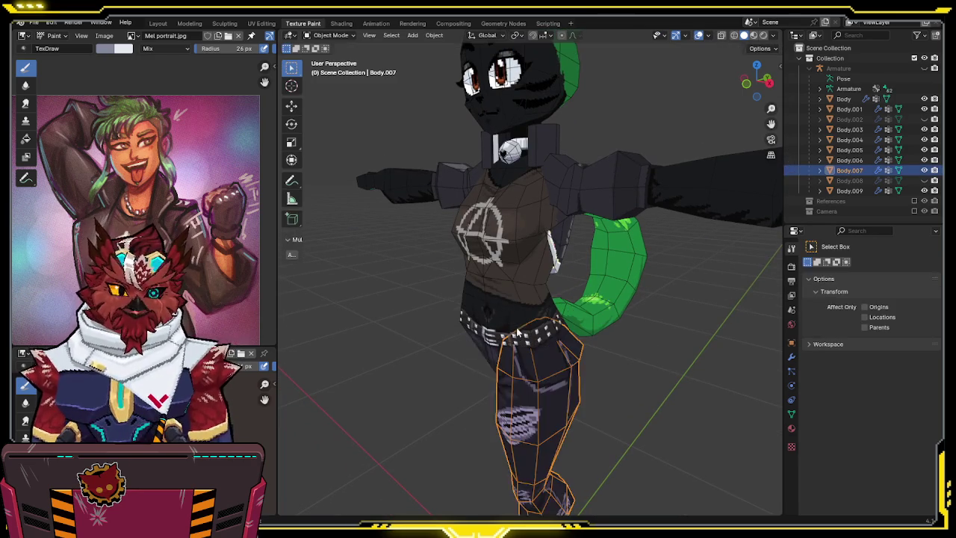
pyautogui.click(514, 337)
pyautogui.hotkey('ctrl', 'Tab')
pyautogui.click(549, 320)
# Orbit to face the torso and hide the wireframe and viewport overlays for painting.
pyautogui.scroll(1, 534, 351)
pyautogui.scroll(3, 533, 351)
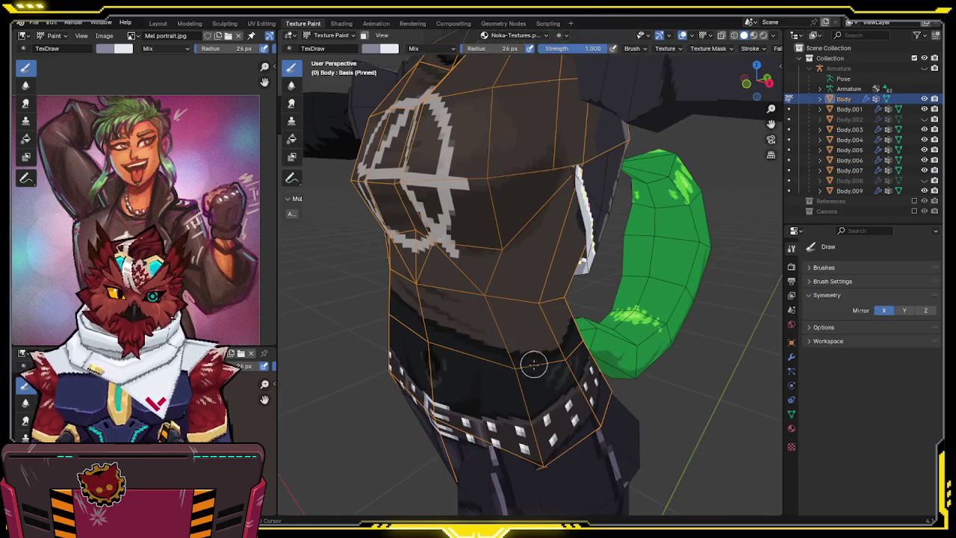
pyautogui.scroll(-3, 533, 359)
pyautogui.moveTo(532, 191)
pyautogui.mouseDown(button='middle')
pyautogui.moveTo(521, 246)
pyautogui.moveTo(543, 222)
pyautogui.mouseUp(button='middle')
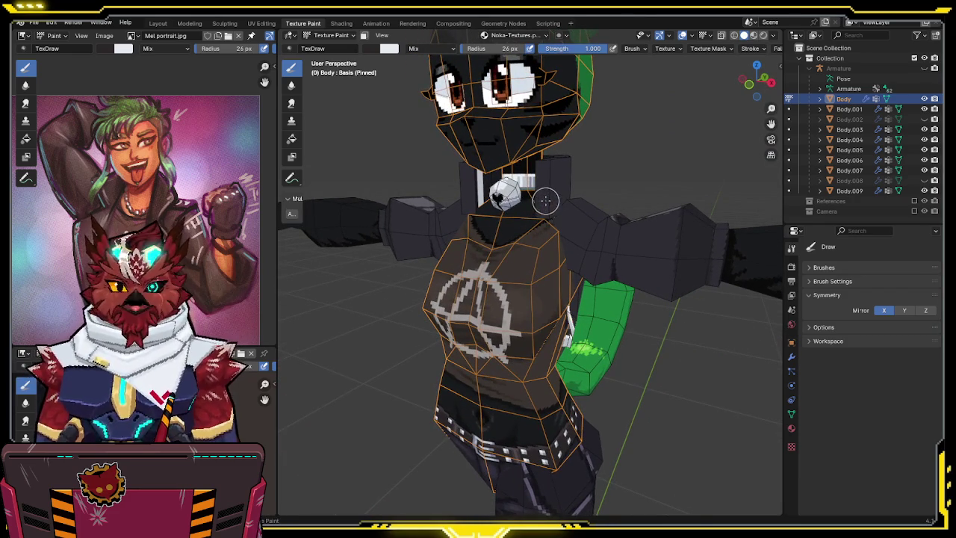
pyautogui.moveTo(535, 197)
pyautogui.mouseDown(button='middle')
pyautogui.moveTo(527, 217)
pyautogui.moveTo(545, 232)
pyautogui.moveTo(453, 250)
pyautogui.moveTo(515, 257)
pyautogui.mouseUp(button='middle')
pyautogui.press('m')
pyautogui.press('m')
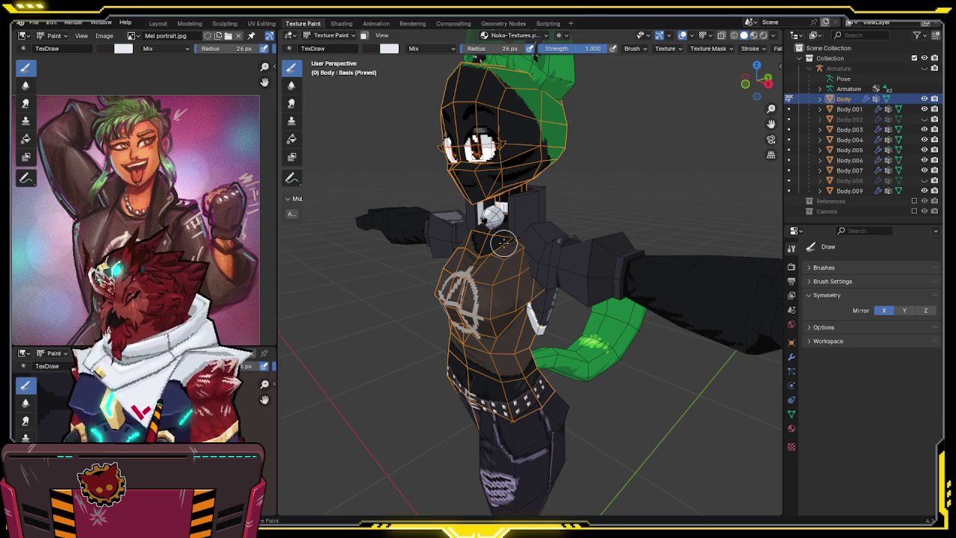
pyautogui.moveTo(495, 216); pyautogui.dragTo(530, 215, button='middle')
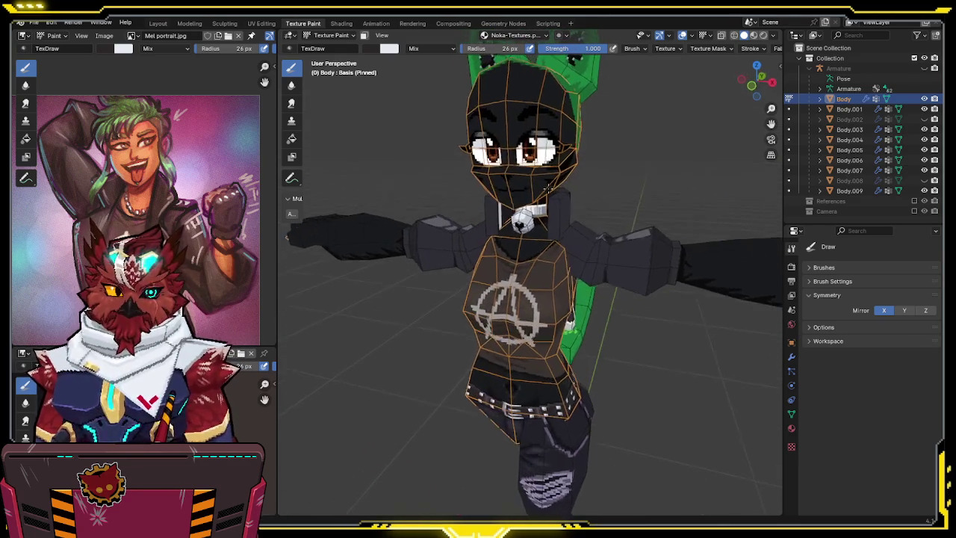
pyautogui.hotkey('shift', 'alt', 'z')
pyautogui.moveTo(603, 200)
pyautogui.mouseDown(button='middle')
pyautogui.moveTo(557, 195)
pyautogui.moveTo(561, 203)
pyautogui.moveTo(582, 175)
pyautogui.moveTo(574, 187)
pyautogui.mouseUp(button='middle')
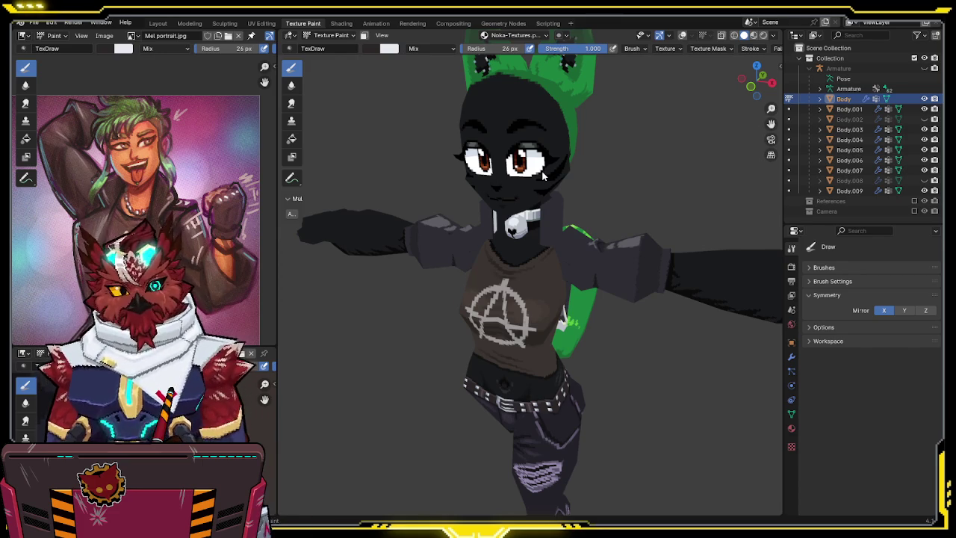
# Zoom and pan the reference image to show the shirt area of the art.
pyautogui.scroll(-2, 504, 121)
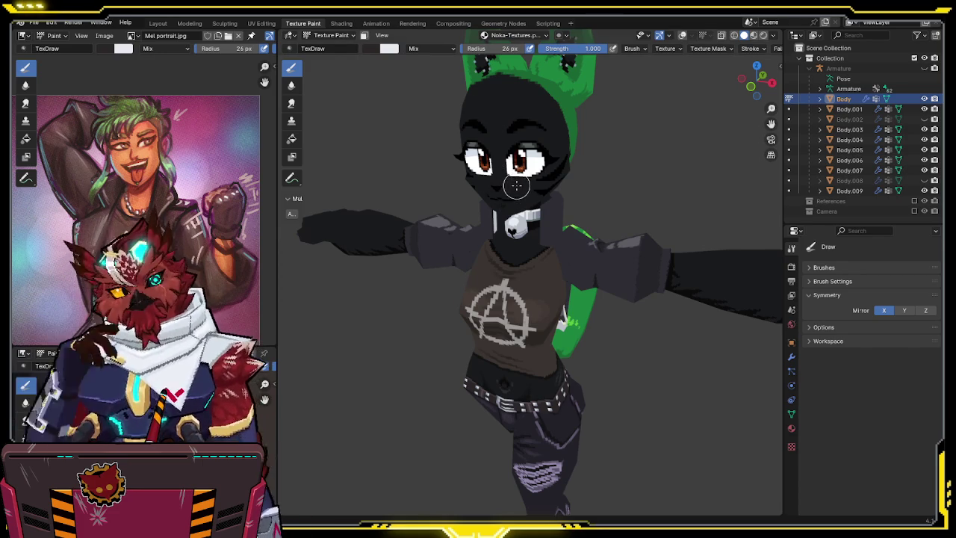
pyautogui.scroll(-1, 510, 190)
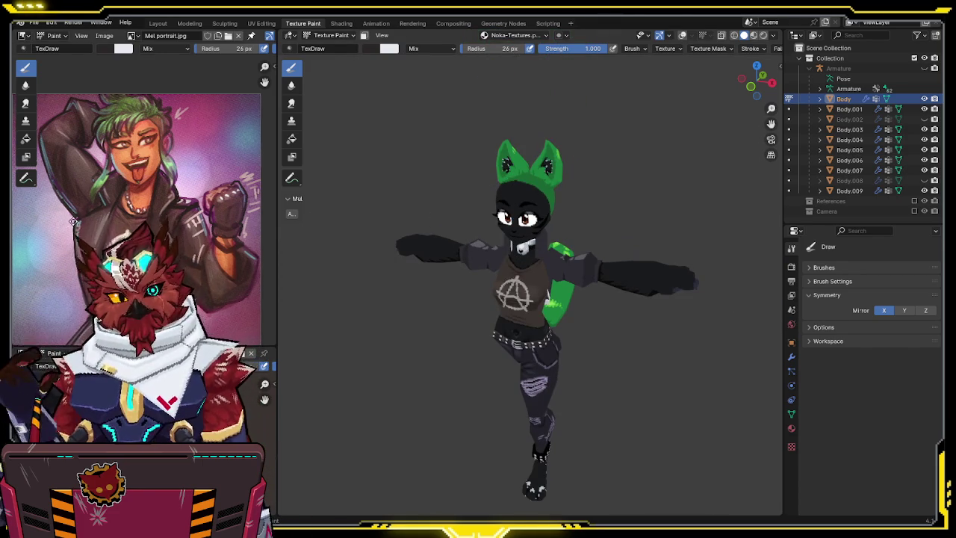
pyautogui.scroll(2, 114, 107)
pyautogui.scroll(-2, 113, 107)
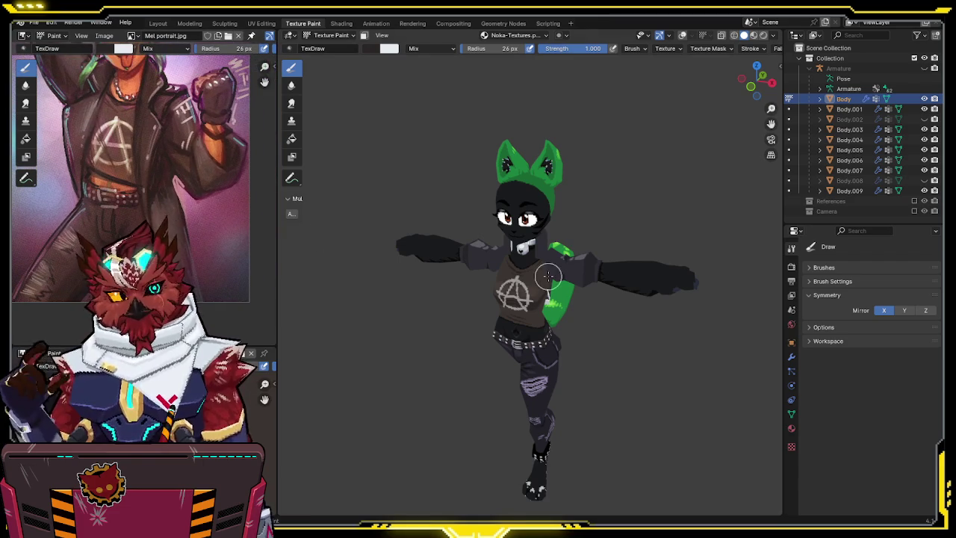
pyautogui.moveTo(548, 276); pyautogui.dragTo(550, 256, button='middle')
pyautogui.hotkey('ctrl', 'Tab')
pyautogui.hotkey('ctrl', 'Tab')
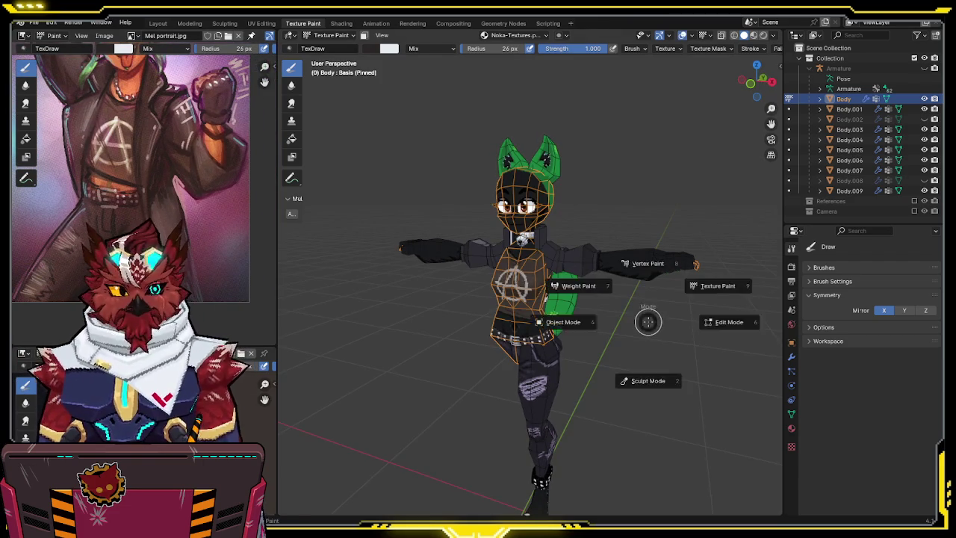
# Deselect the torso mesh and save the blend file.
pyautogui.click(635, 320)
pyautogui.moveTo(634, 319)
pyautogui.mouseDown(button='middle')
pyautogui.moveTo(552, 218)
pyautogui.moveTo(657, 233)
pyautogui.mouseUp(button='middle')
pyautogui.hotkey('ctrl', 's')
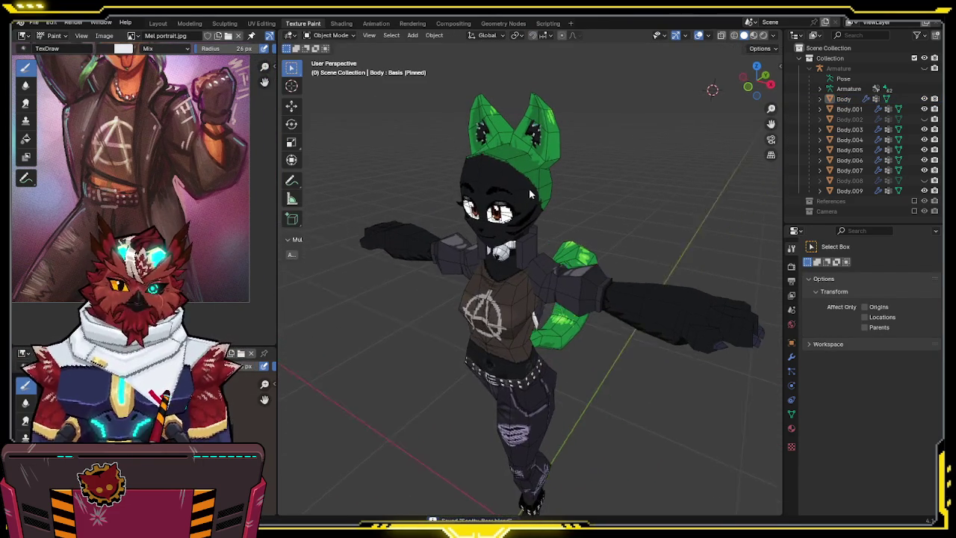
# Orbit front, back and sides to review the outfit, then select the trousers and show its modifiers.
pyautogui.scroll(-2, 132, 113)
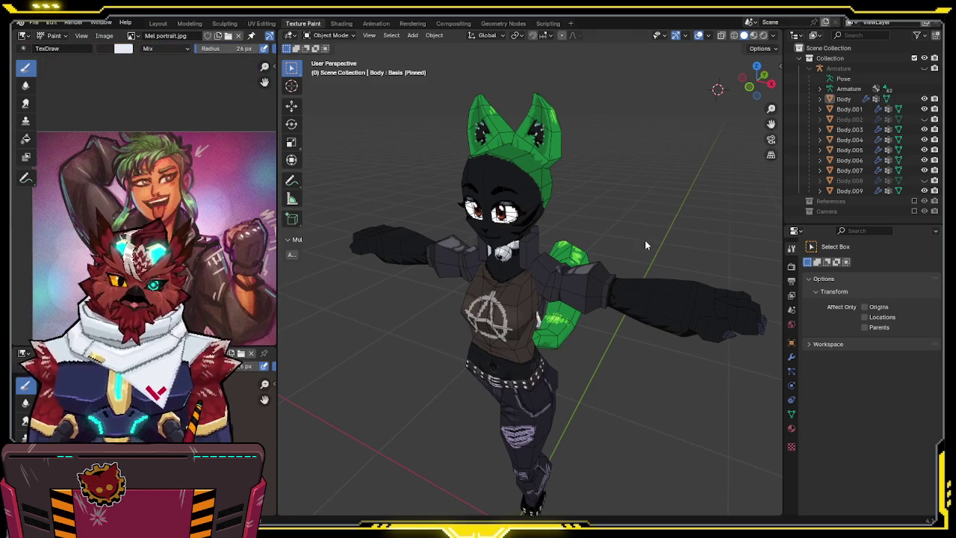
pyautogui.moveTo(645, 239)
pyautogui.mouseDown(button='middle')
pyautogui.moveTo(624, 184)
pyautogui.moveTo(609, 177)
pyautogui.moveTo(582, 222)
pyautogui.mouseUp(button='middle')
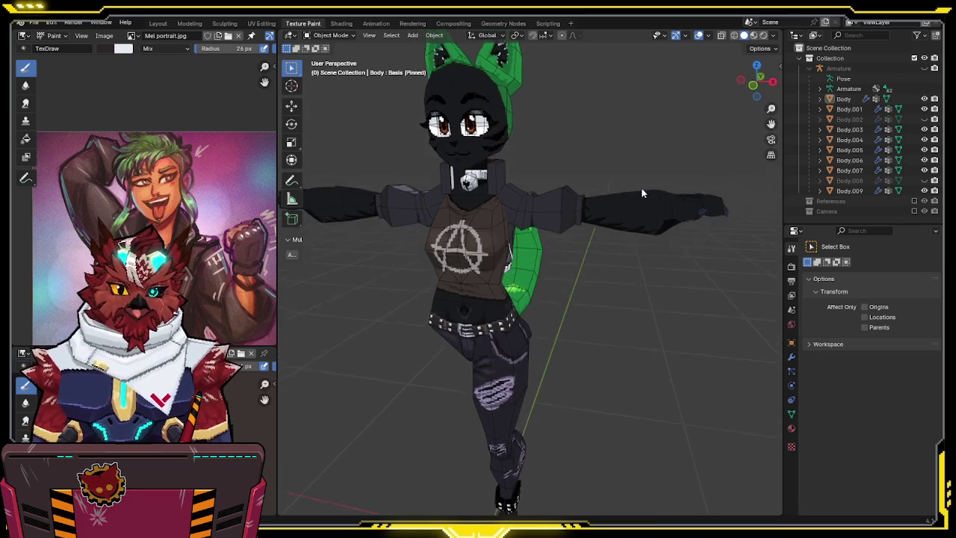
pyautogui.moveTo(639, 189); pyautogui.dragTo(492, 190, button='middle')
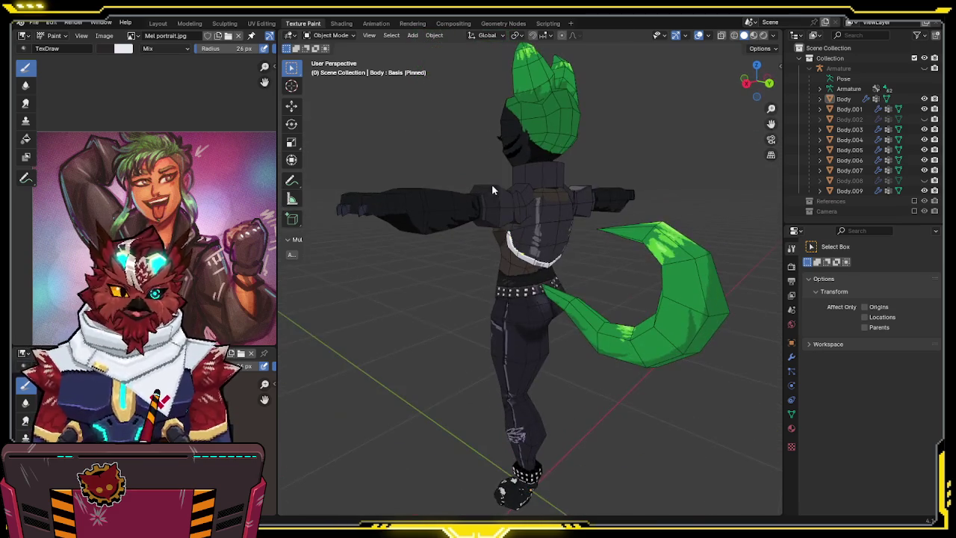
pyautogui.moveTo(562, 266)
pyautogui.mouseDown(button='middle')
pyautogui.moveTo(642, 203)
pyautogui.moveTo(696, 211)
pyautogui.moveTo(526, 221)
pyautogui.mouseUp(button='middle')
pyautogui.scroll(2, 109, 110)
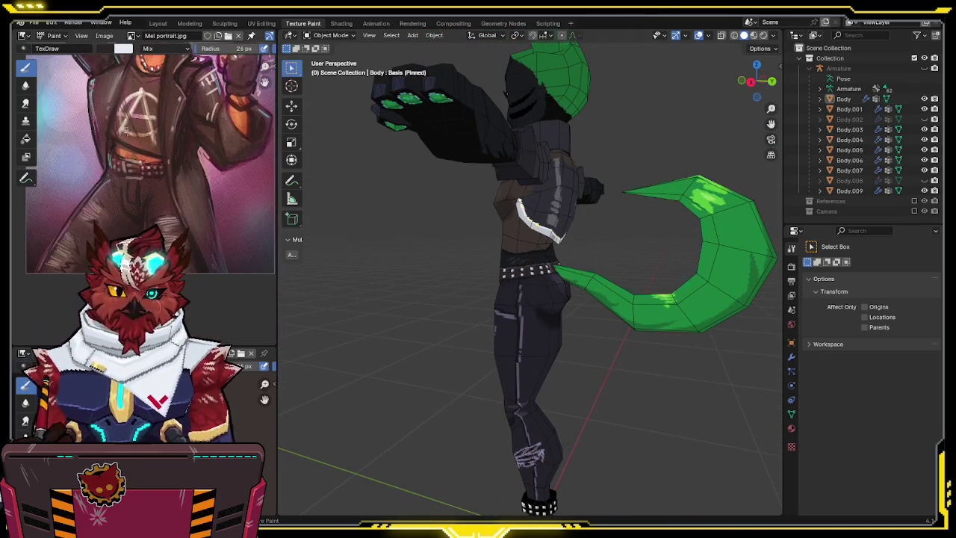
pyautogui.keyDown('shift'); pyautogui.scroll(1, 195, 187); pyautogui.keyUp('shift')
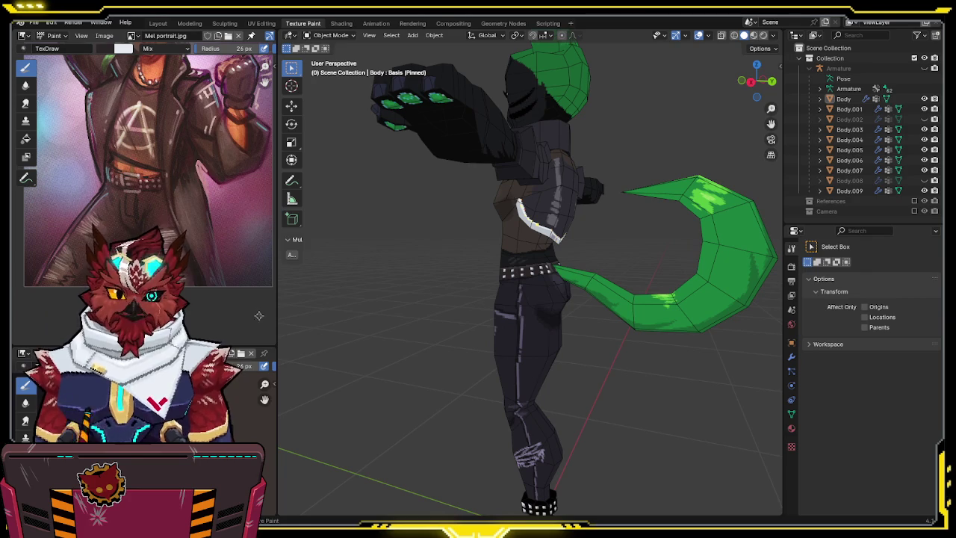
pyautogui.moveTo(556, 427)
pyautogui.mouseDown(button='middle')
pyautogui.moveTo(541, 340)
pyautogui.moveTo(524, 411)
pyautogui.mouseUp(button='middle')
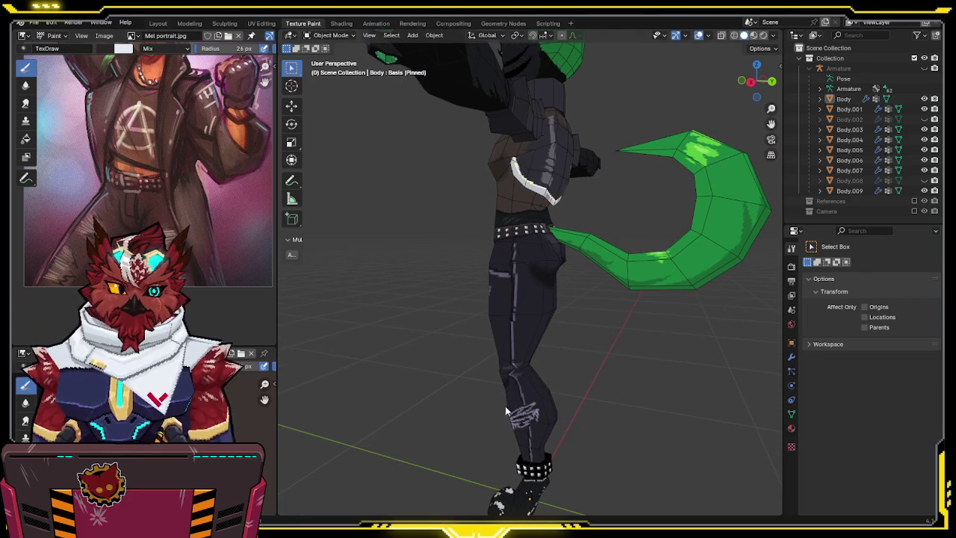
pyautogui.scroll(-1, 150, 164)
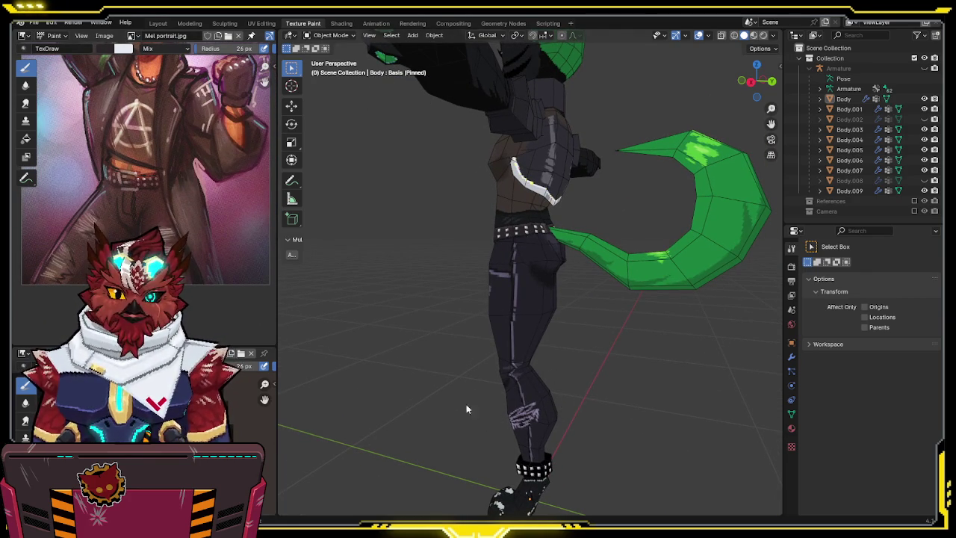
pyautogui.moveTo(592, 284)
pyautogui.mouseDown(button='middle')
pyautogui.moveTo(709, 245)
pyautogui.moveTo(587, 247)
pyautogui.moveTo(545, 266)
pyautogui.moveTo(734, 276)
pyautogui.moveTo(530, 282)
pyautogui.moveTo(506, 271)
pyautogui.moveTo(670, 266)
pyautogui.moveTo(639, 313)
pyautogui.moveTo(639, 293)
pyautogui.mouseUp(button='middle')
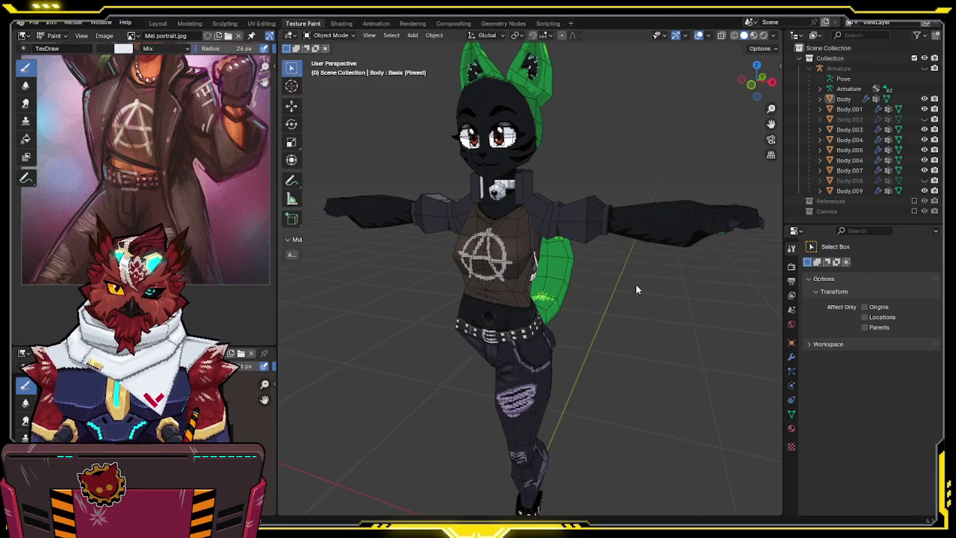
pyautogui.moveTo(635, 281)
pyautogui.mouseDown(button='middle')
pyautogui.moveTo(469, 287)
pyautogui.moveTo(624, 286)
pyautogui.moveTo(665, 310)
pyautogui.mouseUp(button='middle')
pyautogui.click(560, 384)
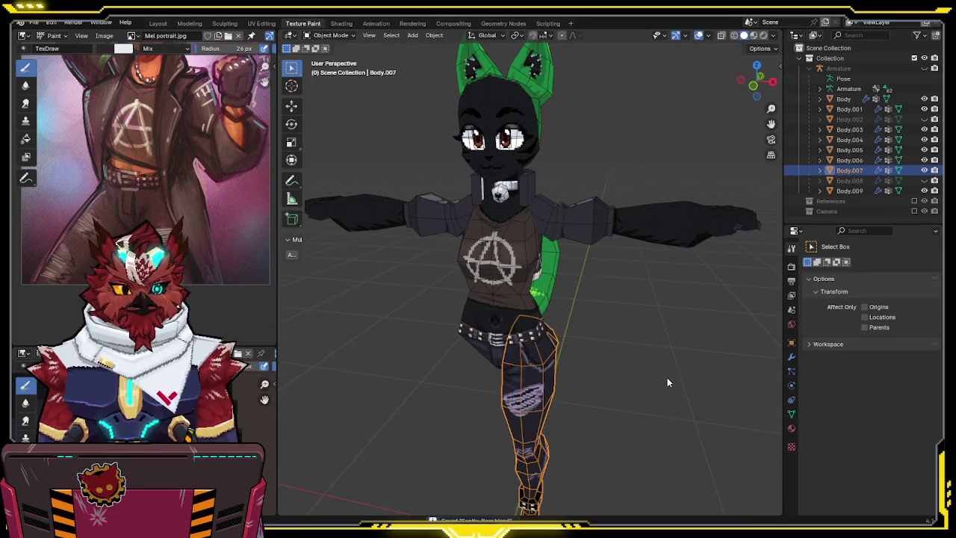
pyautogui.click(791, 356)
# Enable the Mirror modifier's viewport display so both legs appear, and view the legs' back.
pyautogui.click(890, 282)
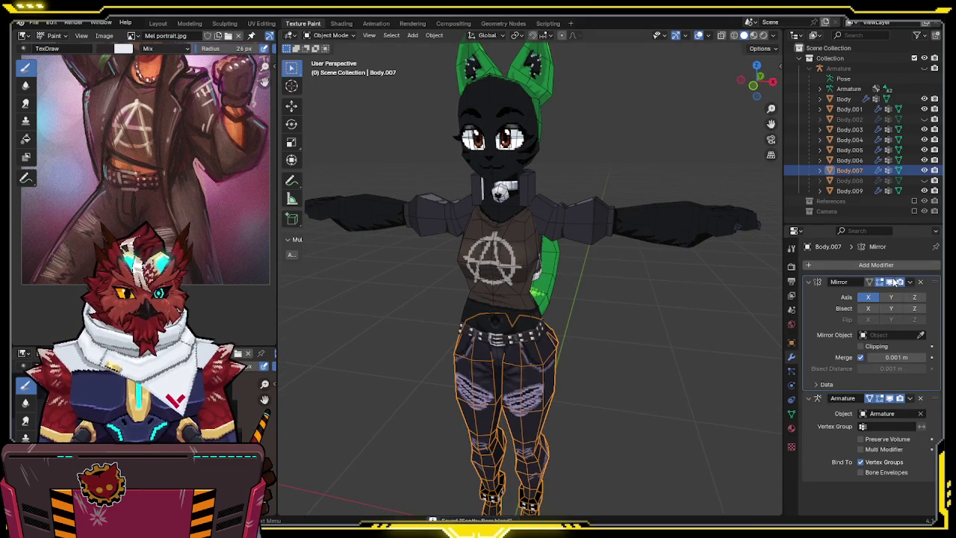
pyautogui.click(672, 335)
pyautogui.moveTo(672, 335)
pyautogui.mouseDown(button='middle')
pyautogui.moveTo(620, 289)
pyautogui.moveTo(621, 302)
pyautogui.moveTo(638, 246)
pyautogui.moveTo(625, 168)
pyautogui.moveTo(437, 160)
pyautogui.moveTo(488, 159)
pyautogui.mouseUp(button='middle')
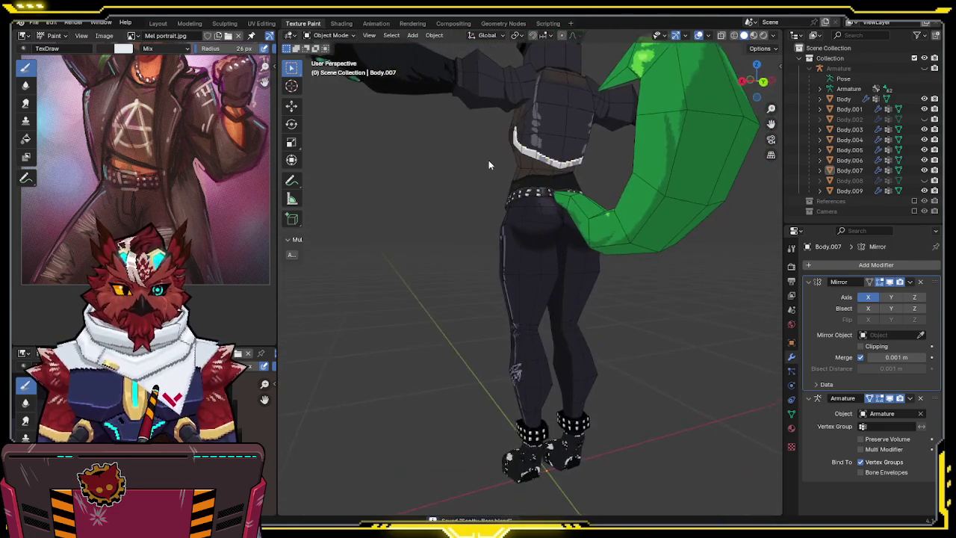
pyautogui.scroll(5, 533, 241)
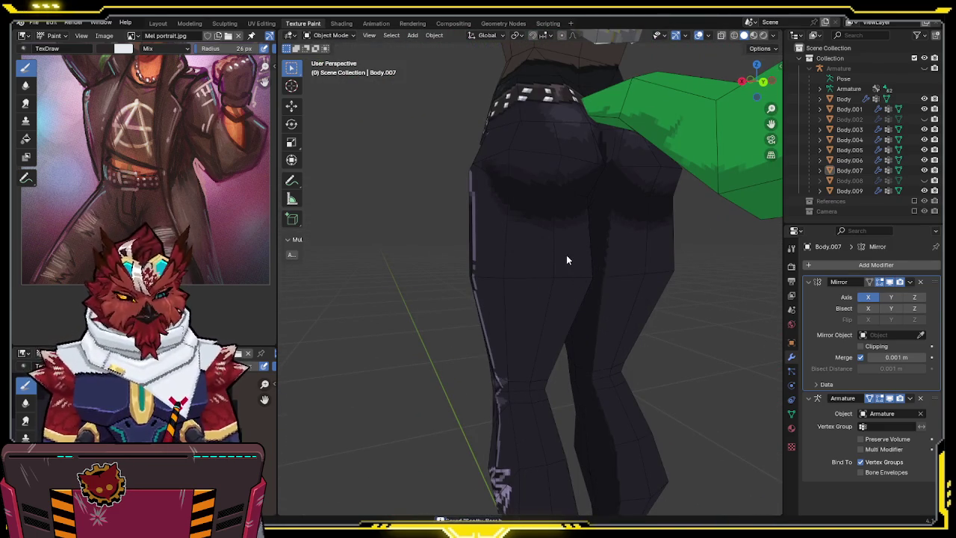
pyautogui.scroll(2, 593, 259)
# Select the trousers mesh Body.007 and switch it to Texture Paint mode.
pyautogui.click(498, 276)
pyautogui.hotkey('ctrl', 'Tab')
pyautogui.click(516, 261)
# Sample the lavender rip colour and set brush strength to 0.5, framing the thighs.
pyautogui.moveTo(516, 262)
pyautogui.mouseDown(button='middle')
pyautogui.moveTo(576, 234)
pyautogui.moveTo(670, 239)
pyautogui.moveTo(557, 256)
pyautogui.mouseUp(button='middle')
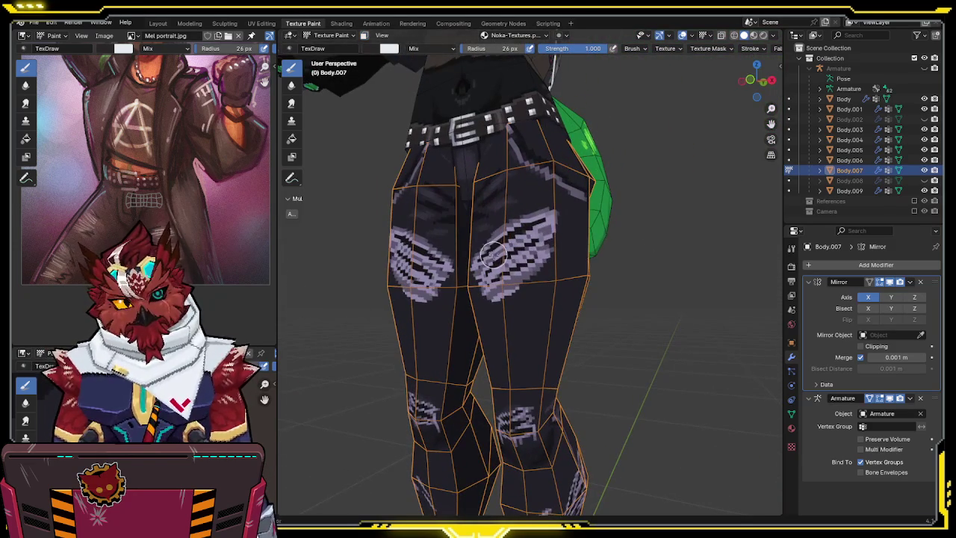
pyautogui.press('s')
pyautogui.moveTo(556, 235)
pyautogui.mouseDown(button='middle')
pyautogui.moveTo(561, 293)
pyautogui.moveTo(482, 295)
pyautogui.moveTo(495, 288)
pyautogui.mouseUp(button='middle')
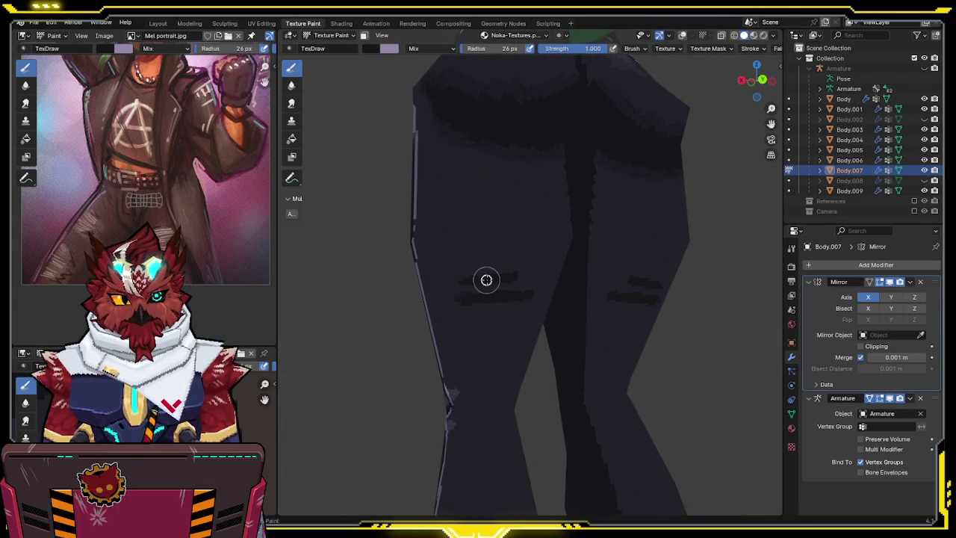
pyautogui.moveTo(532, 276)
pyautogui.mouseDown(button='middle')
pyautogui.moveTo(558, 266)
pyautogui.moveTo(576, 237)
pyautogui.moveTo(586, 255)
pyautogui.moveTo(548, 246)
pyautogui.moveTo(559, 229)
pyautogui.moveTo(581, 277)
pyautogui.moveTo(552, 224)
pyautogui.mouseUp(button='middle')
pyautogui.scroll(-3, 559, 229)
pyautogui.scroll(3, 548, 172)
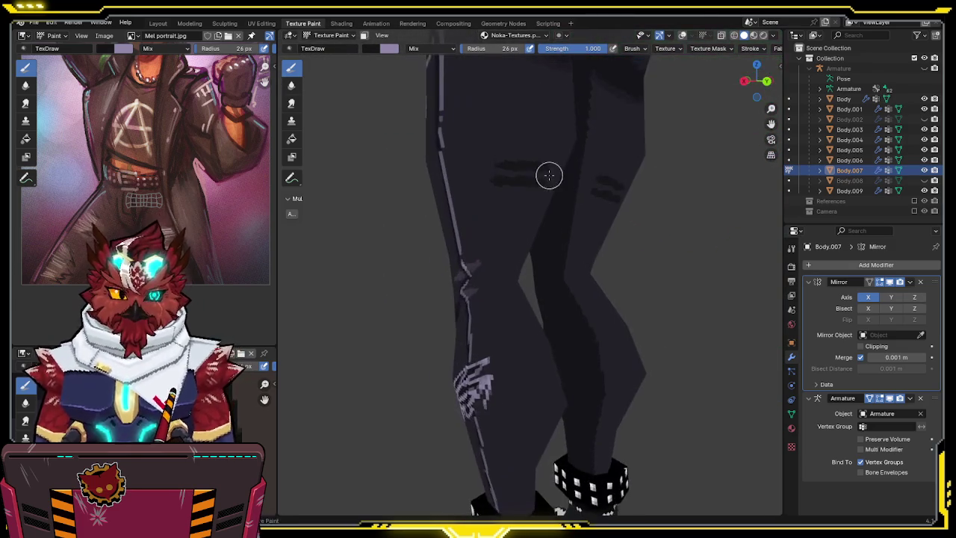
pyautogui.moveTo(548, 172); pyautogui.dragTo(548, 257, button='middle')
pyautogui.scroll(2, 549, 258)
pyautogui.click(597, 49)
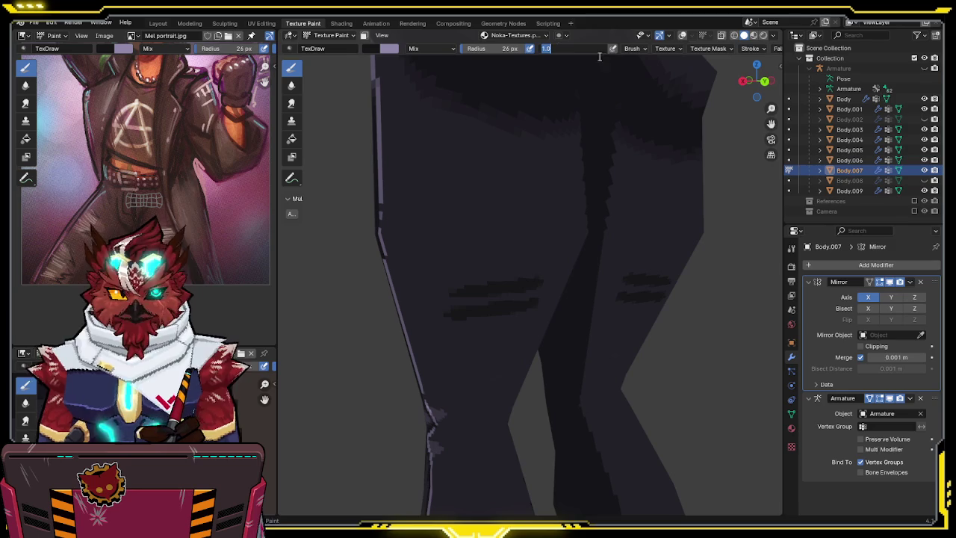
pyautogui.write('0.5')
pyautogui.press('Return')
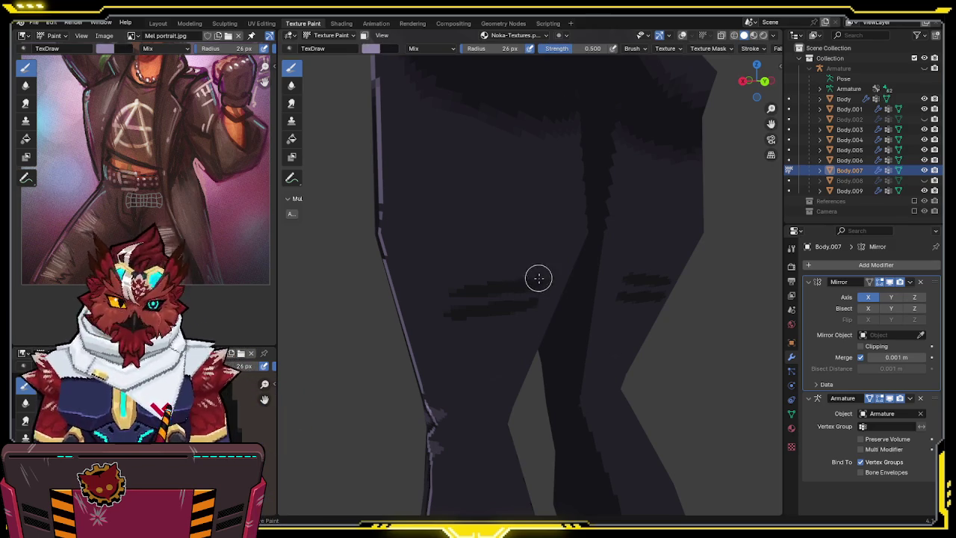
# Paint mirrored lavender rip stripes across both thighs.
pyautogui.moveTo(533, 277); pyautogui.dragTo(438, 288, button='middle')
pyautogui.moveTo(438, 286); pyautogui.dragTo(468, 283)
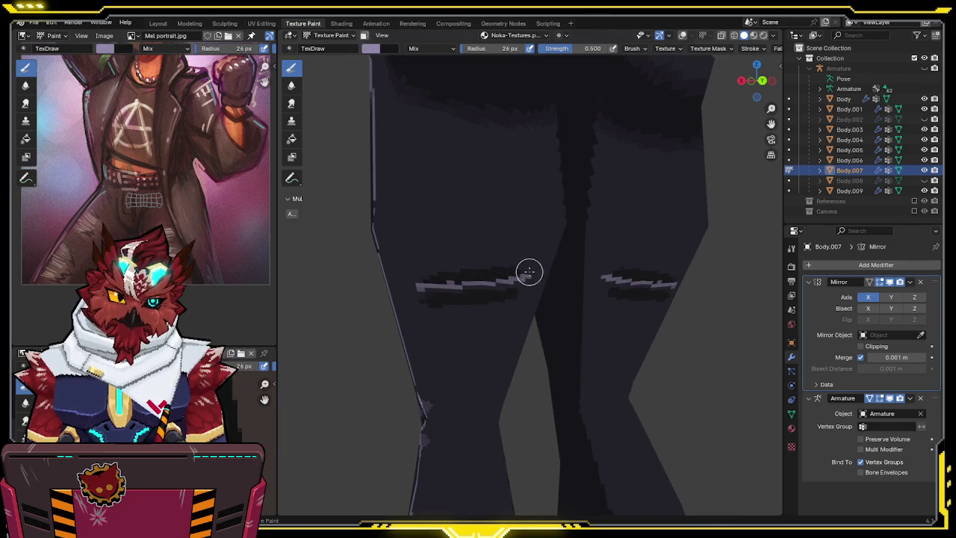
pyautogui.moveTo(455, 274)
pyautogui.mouseDown()
pyautogui.moveTo(419, 281)
pyautogui.moveTo(442, 276)
pyautogui.mouseUp()
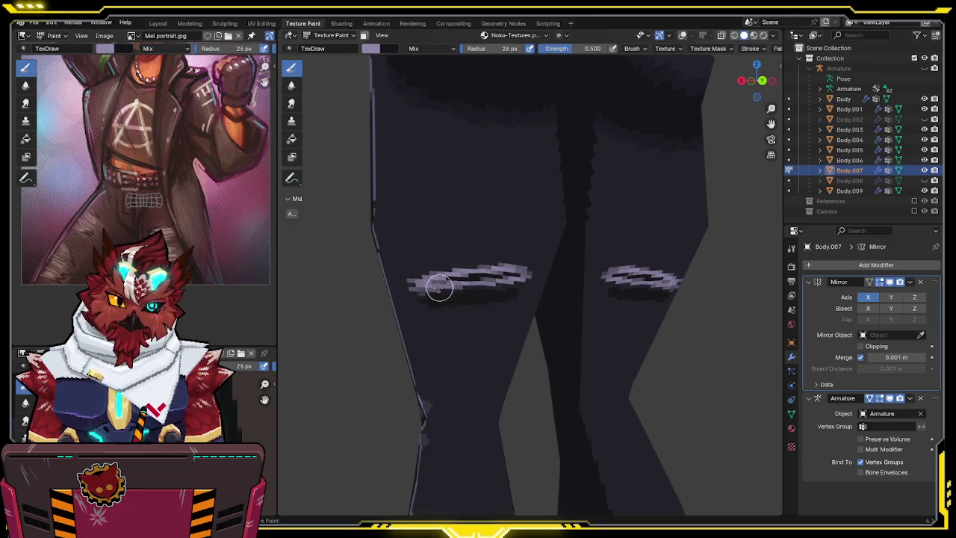
pyautogui.moveTo(521, 282); pyautogui.dragTo(510, 284, button='middle')
pyautogui.moveTo(505, 289); pyautogui.dragTo(494, 295)
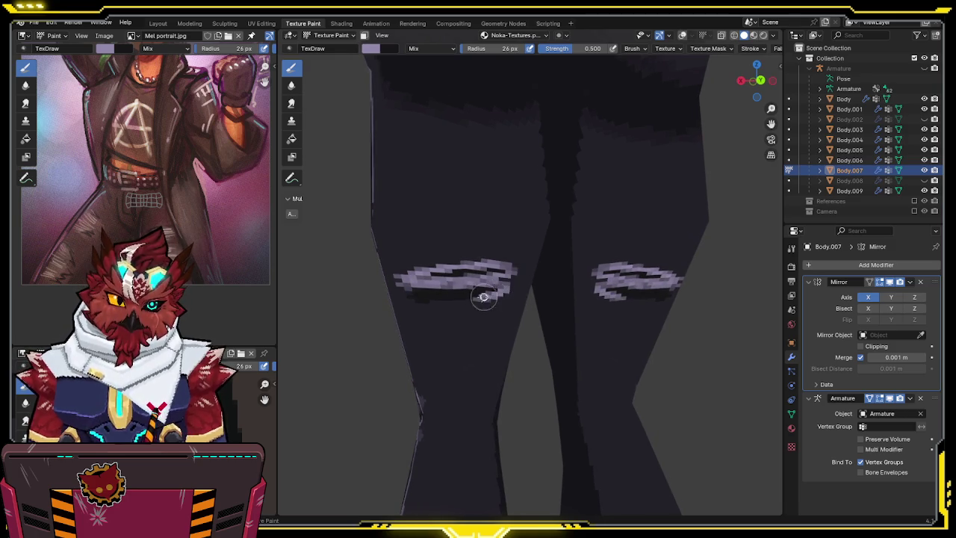
pyautogui.moveTo(438, 302); pyautogui.dragTo(467, 289, button='middle')
pyautogui.moveTo(471, 278); pyautogui.dragTo(492, 272)
# Touch up the thigh rips and dab lavender just below them.
pyautogui.press('x')
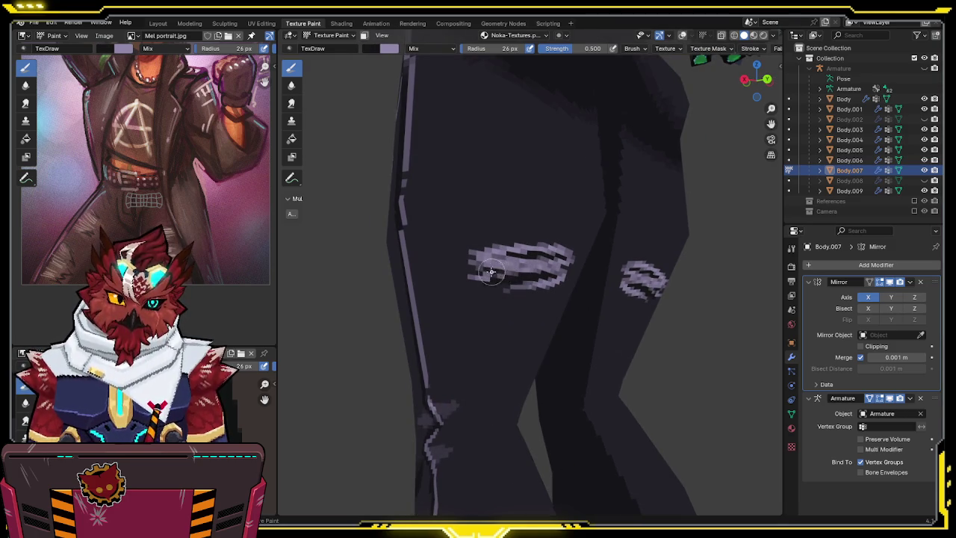
pyautogui.press('x')
pyautogui.moveTo(500, 273); pyautogui.dragTo(447, 289, button='middle')
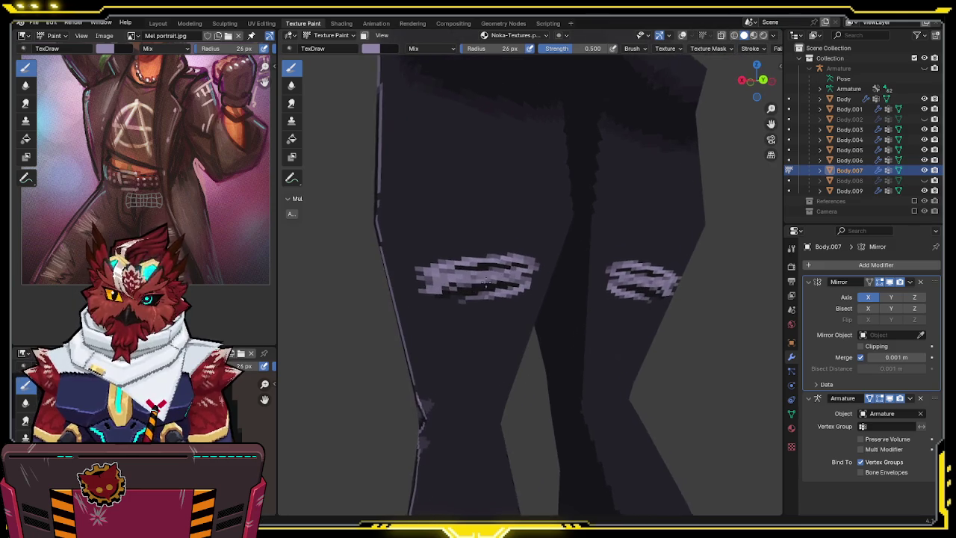
pyautogui.moveTo(465, 284); pyautogui.dragTo(493, 266)
pyautogui.press('x')
pyautogui.press('x')
pyautogui.click(444, 305)
pyautogui.scroll(-5, 501, 265)
pyautogui.moveTo(502, 265)
pyautogui.mouseDown(button='middle')
pyautogui.moveTo(496, 293)
pyautogui.moveTo(633, 314)
pyautogui.moveTo(578, 293)
pyautogui.moveTo(572, 316)
pyautogui.moveTo(593, 271)
pyautogui.moveTo(633, 274)
pyautogui.moveTo(599, 250)
pyautogui.moveTo(585, 200)
pyautogui.moveTo(575, 235)
pyautogui.moveTo(589, 200)
pyautogui.moveTo(583, 218)
pyautogui.moveTo(557, 231)
pyautogui.moveTo(562, 244)
pyautogui.moveTo(558, 228)
pyautogui.moveTo(590, 211)
pyautogui.moveTo(583, 217)
pyautogui.moveTo(589, 195)
pyautogui.moveTo(537, 219)
pyautogui.moveTo(621, 254)
pyautogui.moveTo(530, 364)
pyautogui.mouseUp(button='middle')
# Return to Object Mode, turn overlays back on, and select the collar, arms and torso meshes.
pyautogui.hotkey('ctrl', 'Tab')
pyautogui.press('4')
pyautogui.scroll(-4, 494, 281)
pyautogui.hotkey('shift', 'alt', 'z')
pyautogui.click(521, 237)
pyautogui.click(556, 232)
pyautogui.click(507, 396)
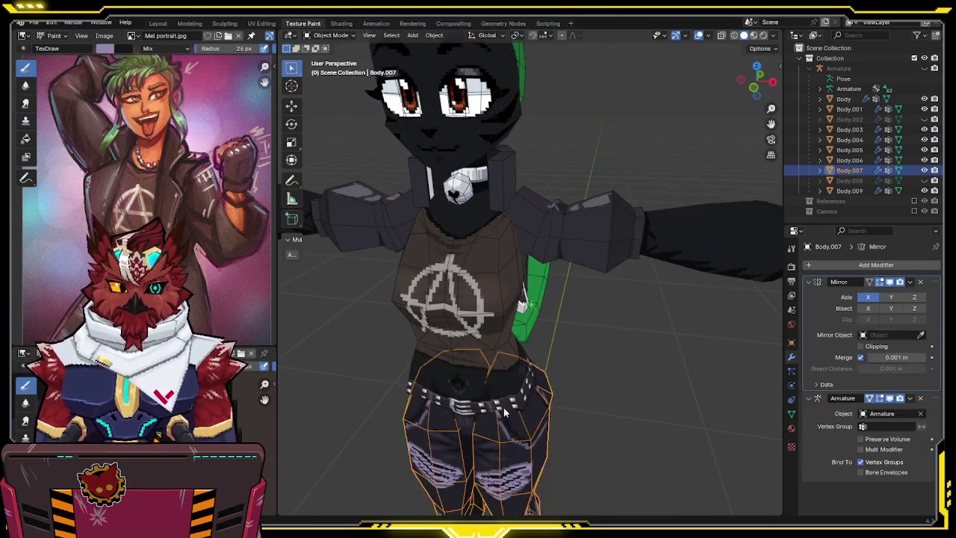
# Put arm mesh Body.001 in Texture Paint, isolate it in local view, and set strength to 1.000.
pyautogui.moveTo(507, 395); pyautogui.dragTo(510, 385, button='middle')
pyautogui.click(632, 205)
pyautogui.hotkey('ctrl', 'Tab')
pyautogui.click(640, 199)
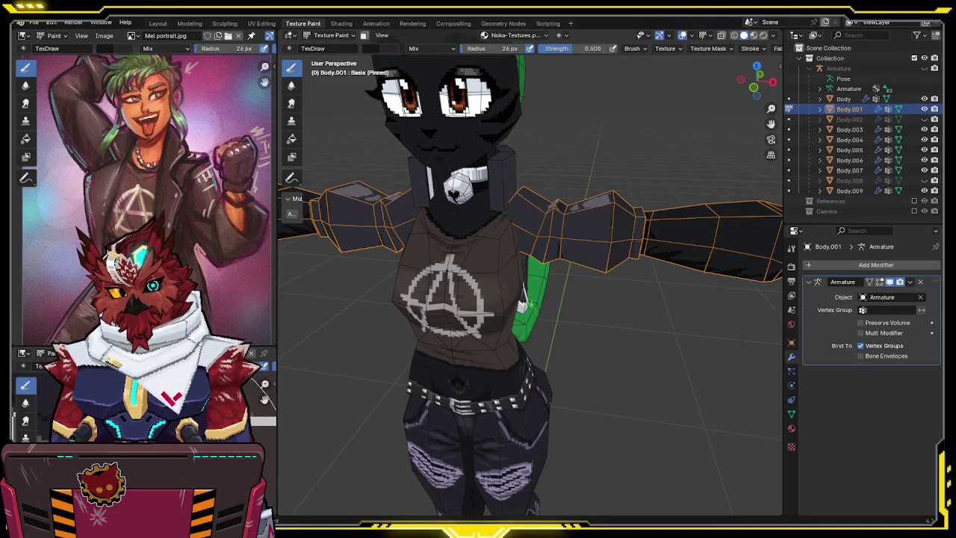
pyautogui.scroll(2, 556, 224)
pyautogui.scroll(1, 554, 237)
pyautogui.press('KP_Divide')
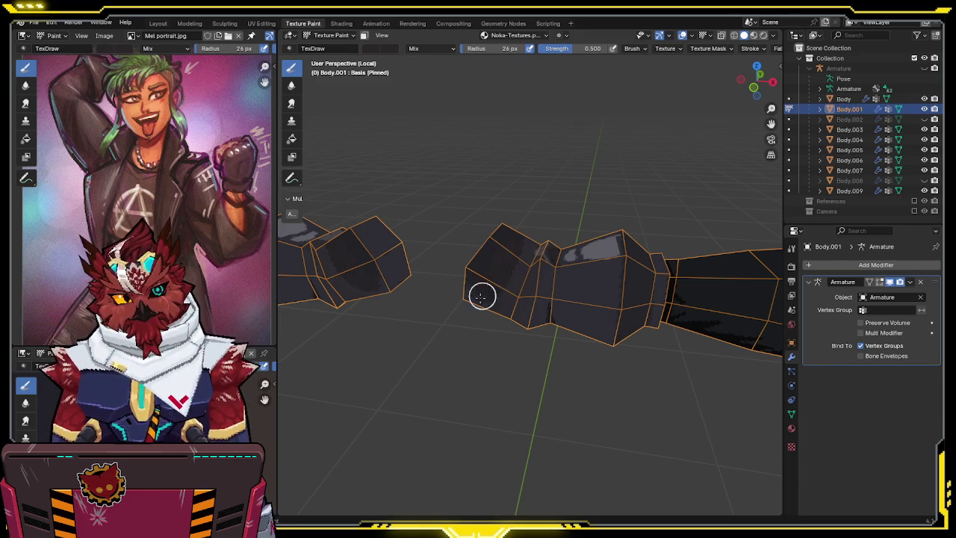
pyautogui.moveTo(590, 48); pyautogui.dragTo(633, 48)
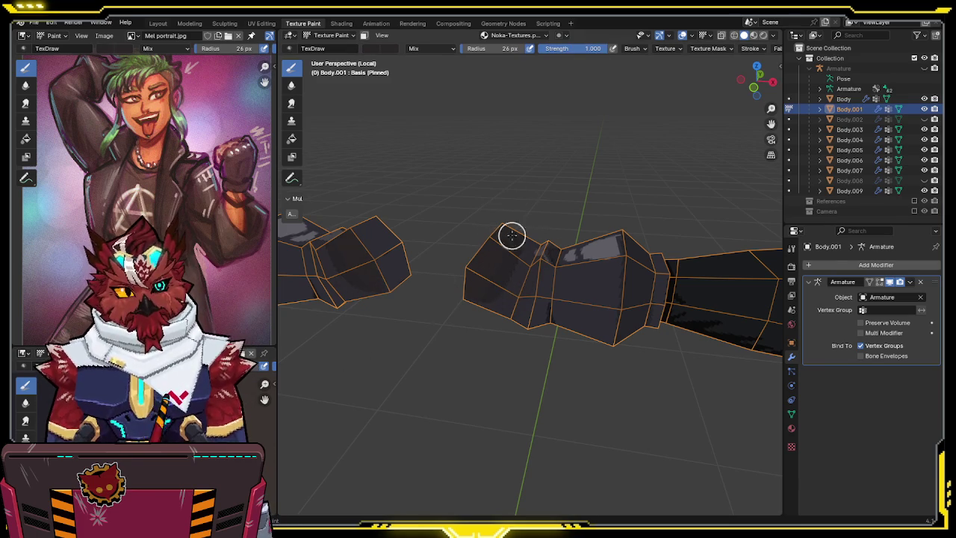
# View the arm in Front Orthographic and face-mask painting to the seam-bounded faces selected with L.
pyautogui.press('KP_1')
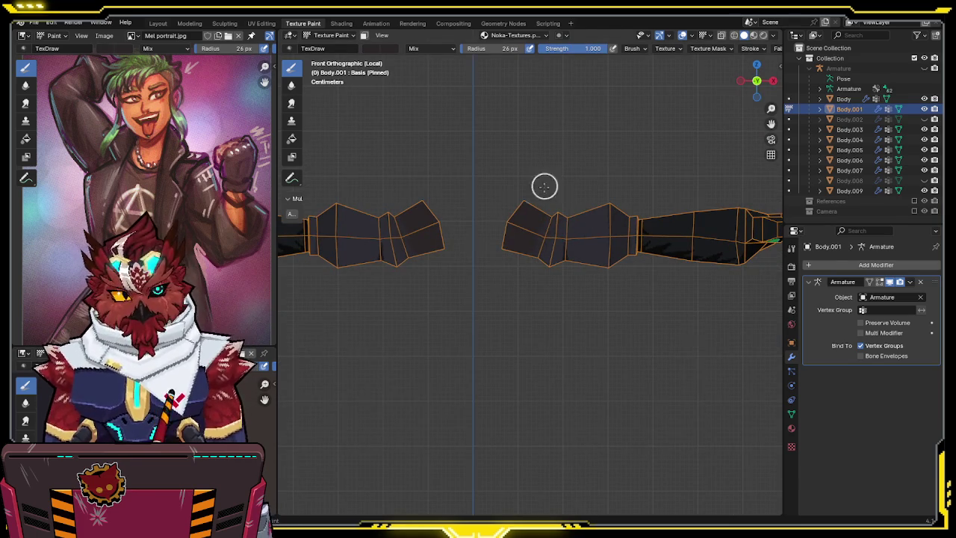
pyautogui.scroll(3, 586, 224)
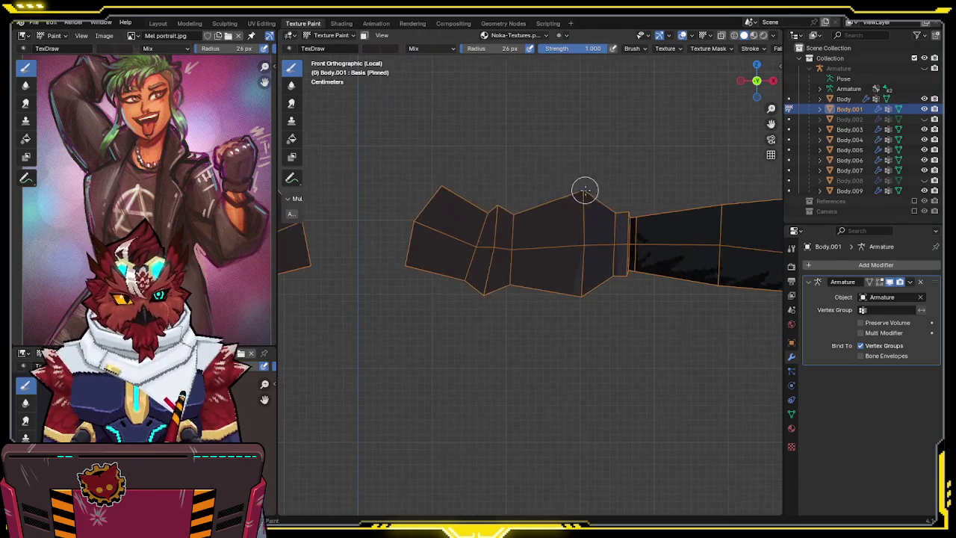
pyautogui.press('Tab')
pyautogui.press('l')
pyautogui.press('l')
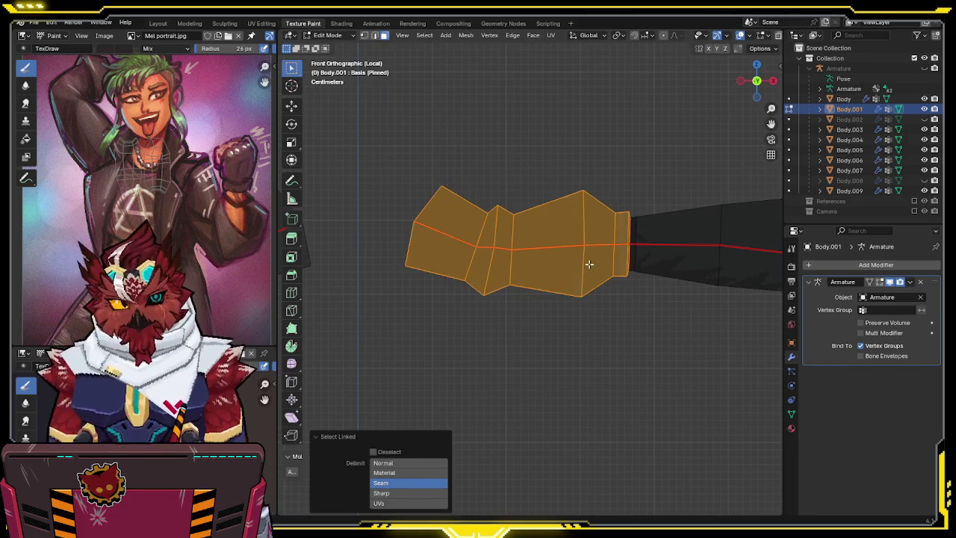
pyautogui.press('Tab')
pyautogui.press('`')
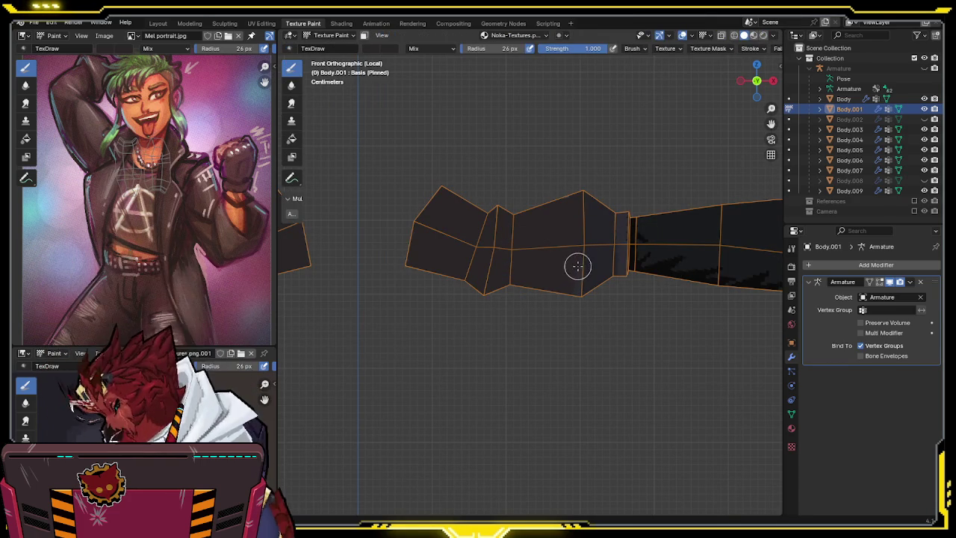
pyautogui.press('m')
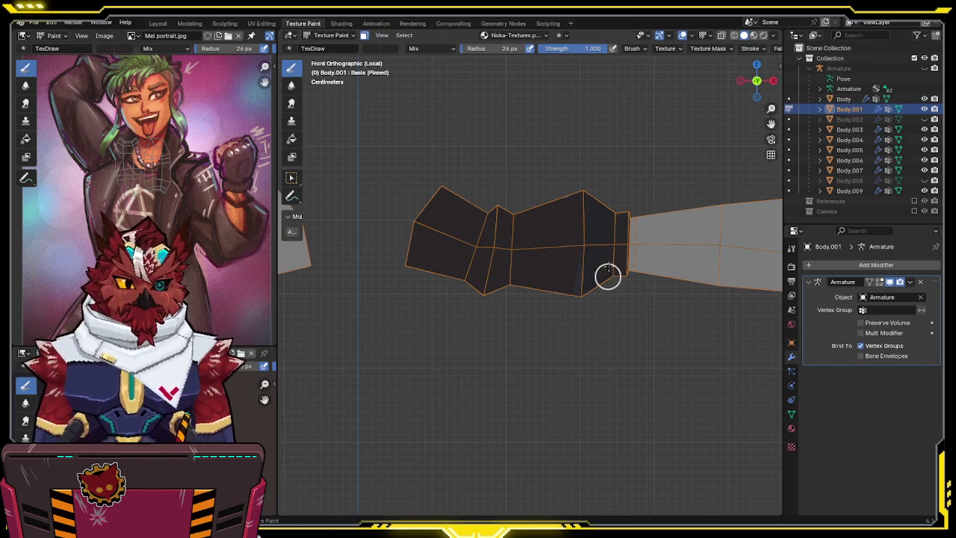
pyautogui.moveTo(563, 231); pyautogui.dragTo(582, 297, button='middle')
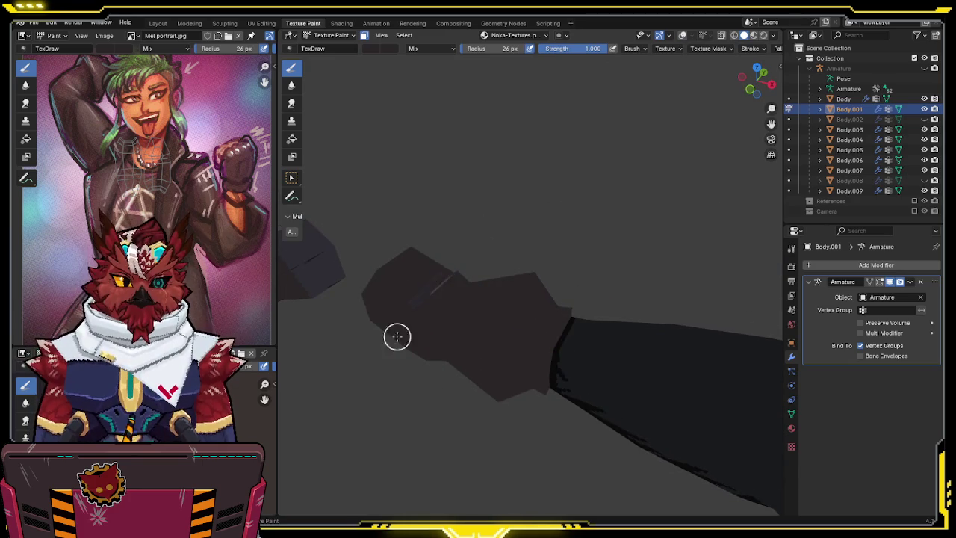
# Orbit around the isolated arm to inspect the dark sleeve and gloved hand from several sides.
pyautogui.moveTo(410, 264)
pyautogui.mouseDown(button='middle')
pyautogui.moveTo(579, 226)
pyautogui.moveTo(464, 159)
pyautogui.mouseUp(button='middle')
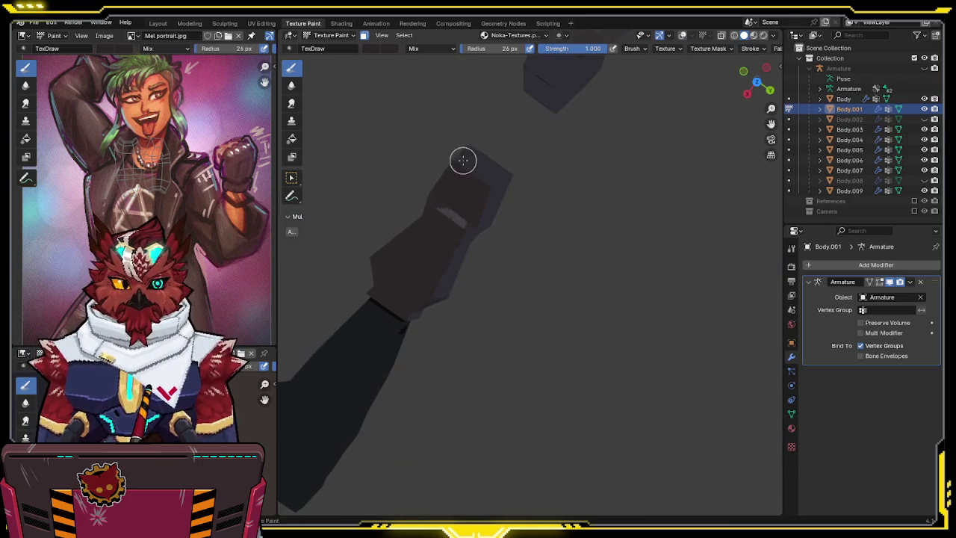
pyautogui.moveTo(442, 269)
pyautogui.mouseDown(button='middle')
pyautogui.moveTo(431, 190)
pyautogui.moveTo(516, 192)
pyautogui.moveTo(445, 147)
pyautogui.mouseUp(button='middle')
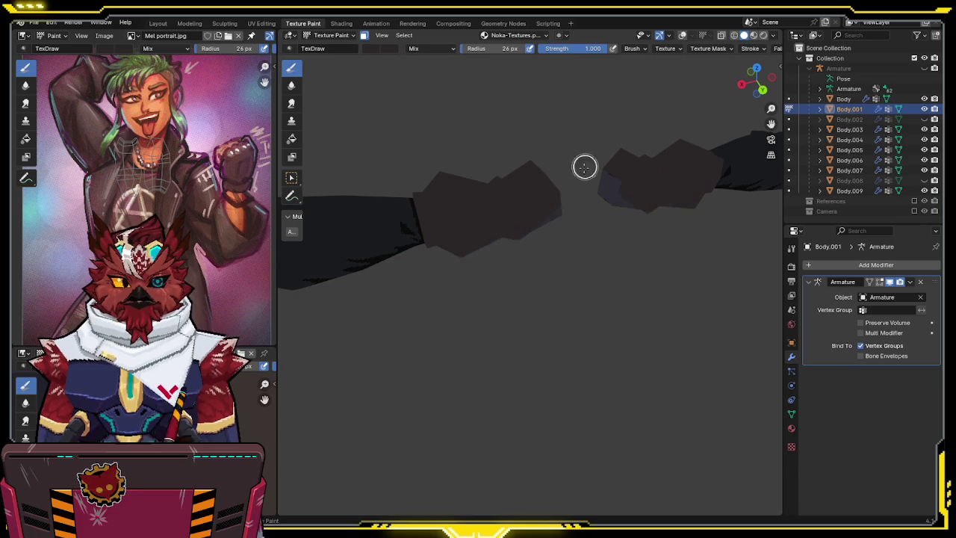
pyautogui.moveTo(565, 209); pyautogui.dragTo(454, 145, button='middle')
pyautogui.moveTo(621, 215)
pyautogui.mouseDown(button='middle')
pyautogui.moveTo(645, 259)
pyautogui.moveTo(702, 197)
pyautogui.mouseUp(button='middle')
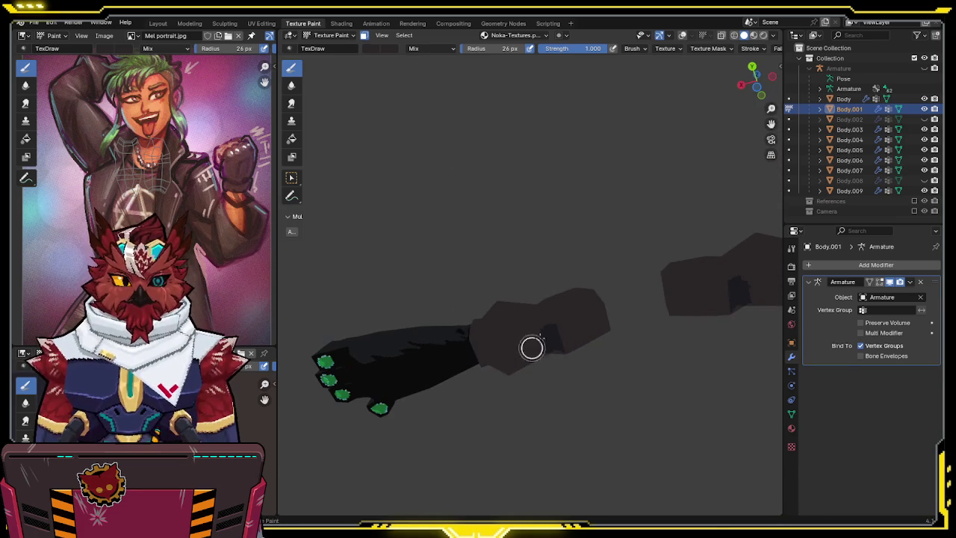
pyautogui.moveTo(651, 264)
pyautogui.mouseDown(button='middle')
pyautogui.moveTo(627, 246)
pyautogui.moveTo(488, 226)
pyautogui.moveTo(555, 264)
pyautogui.moveTo(534, 175)
pyautogui.moveTo(544, 213)
pyautogui.moveTo(505, 284)
pyautogui.mouseUp(button='middle')
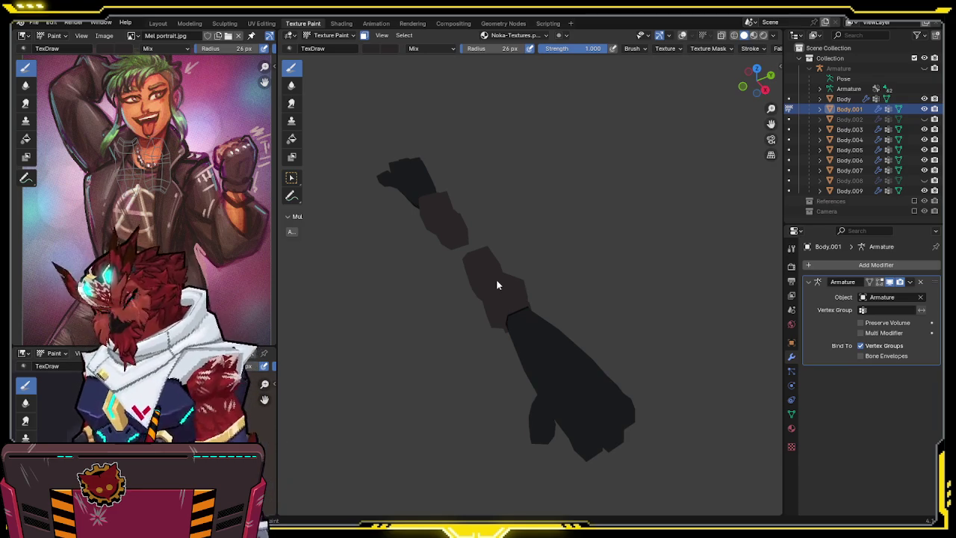
pyautogui.moveTo(497, 285)
pyautogui.mouseDown(button='middle')
pyautogui.moveTo(542, 250)
pyautogui.moveTo(526, 216)
pyautogui.mouseUp(button='middle')
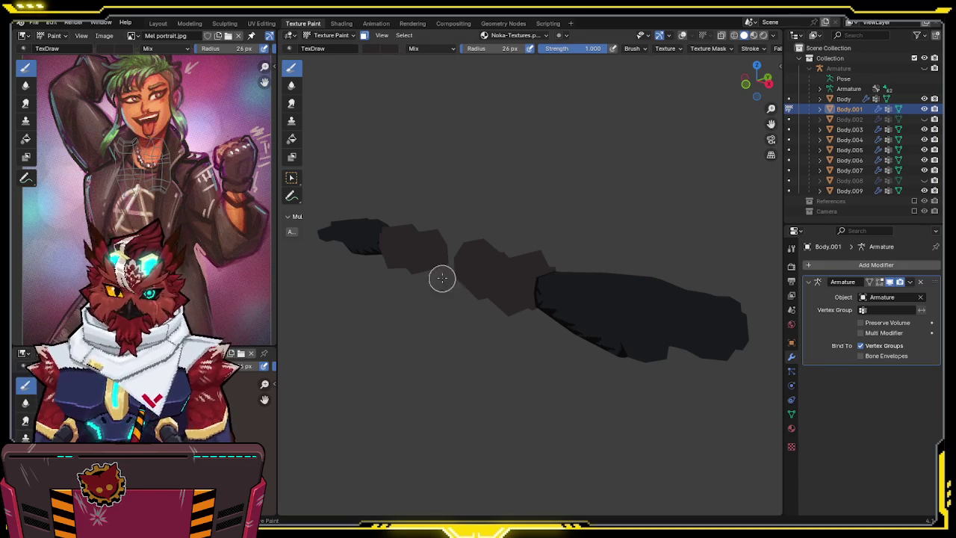
pyautogui.moveTo(550, 223)
pyautogui.mouseDown(button='middle')
pyautogui.moveTo(656, 227)
pyautogui.moveTo(590, 202)
pyautogui.moveTo(576, 229)
pyautogui.mouseUp(button='middle')
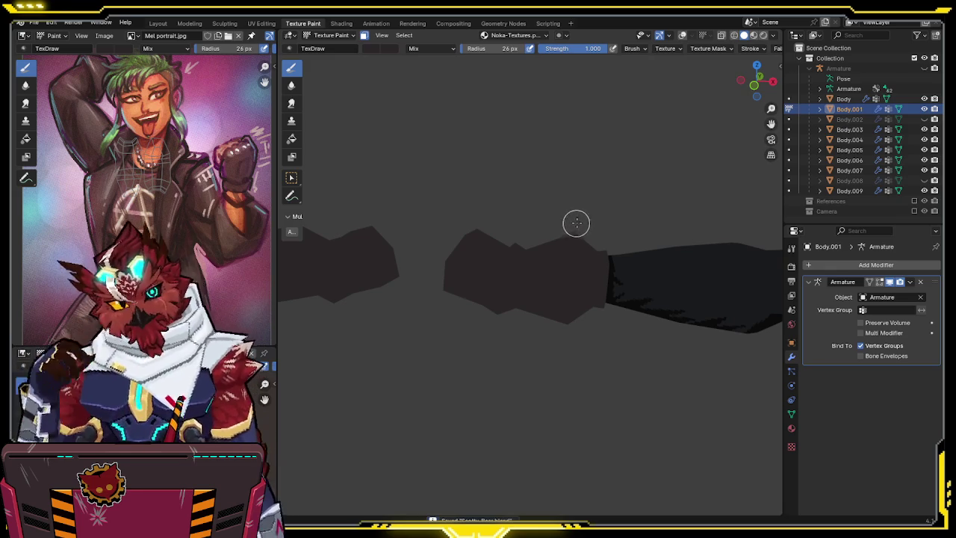
pyautogui.moveTo(582, 218); pyautogui.dragTo(574, 176, button='middle')
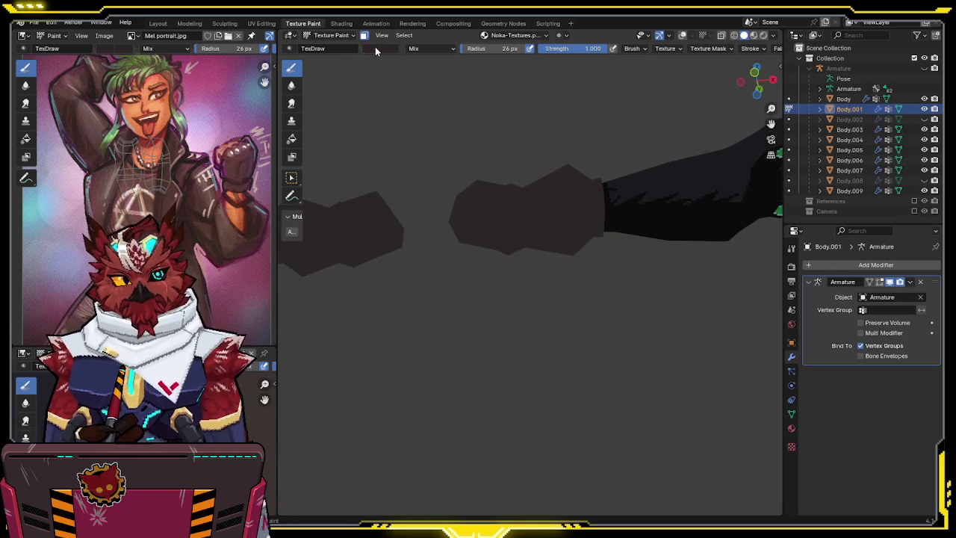
# Check the brush colour, then select an edge loop on the forearm in Edit Mode.
pyautogui.click(374, 49)
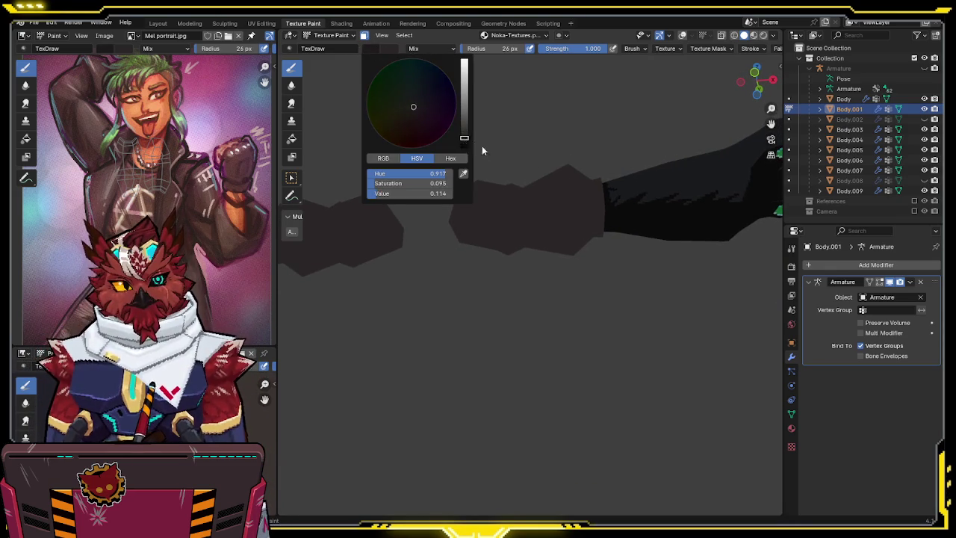
pyautogui.press('Tab')
pyautogui.moveTo(565, 269)
pyautogui.mouseDown(button='middle')
pyautogui.moveTo(552, 214)
pyautogui.moveTo(526, 266)
pyautogui.mouseUp(button='middle')
pyautogui.keyDown('alt'); pyautogui.click(510, 276); pyautogui.keyUp('alt')
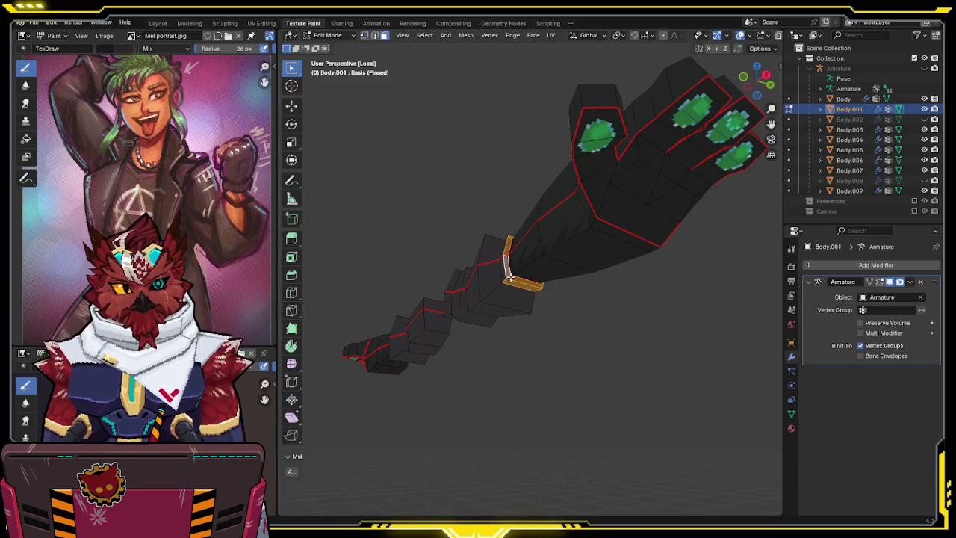
pyautogui.press('Tab')
# Select a ring of three forearm faces and return to Texture Paint with face masking.
pyautogui.moveTo(553, 269); pyautogui.dragTo(476, 252, button='middle')
pyautogui.moveTo(486, 293)
pyautogui.mouseDown(button='middle')
pyautogui.moveTo(533, 241)
pyautogui.moveTo(527, 234)
pyautogui.mouseUp(button='middle')
pyautogui.press('Tab')
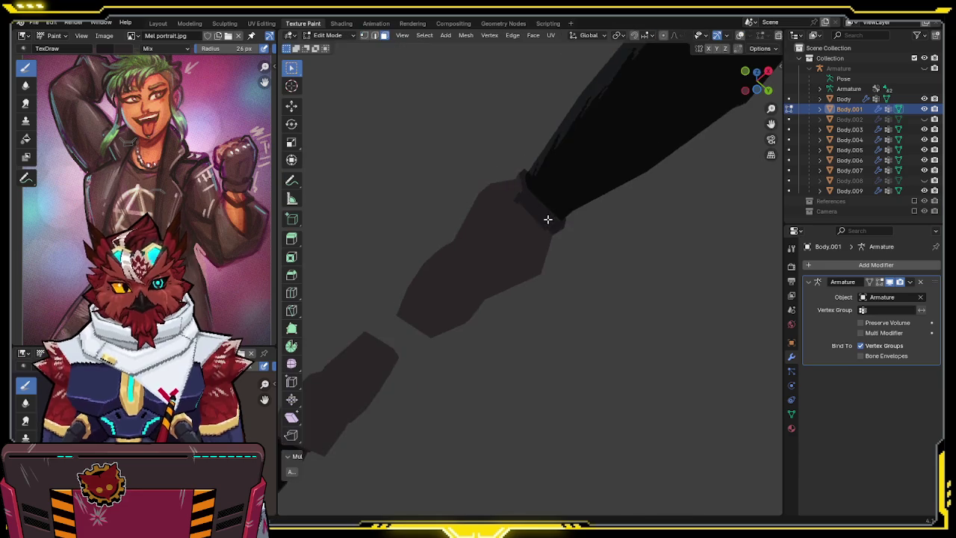
pyautogui.click(507, 239)
pyautogui.keyDown('shift'); pyautogui.click(471, 262); pyautogui.keyUp('shift')
pyautogui.keyDown('shift'); pyautogui.click(447, 296); pyautogui.keyUp('shift')
pyautogui.moveTo(441, 299); pyautogui.dragTo(522, 331, button='middle')
pyautogui.hotkey('ctrl', 'Tab')
pyautogui.click(562, 268)
pyautogui.moveTo(561, 269); pyautogui.dragTo(493, 216, button='middle')
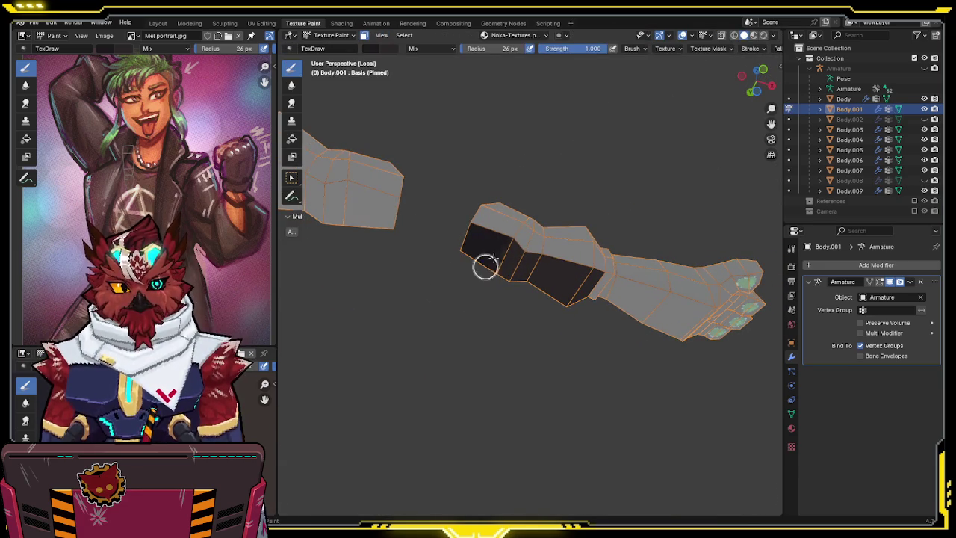
# Restrict the paint mask to the single elbow face of the arm.
pyautogui.hotkey('shift', 'alt', 'z')
pyautogui.moveTo(609, 239)
pyautogui.mouseDown(button='middle')
pyautogui.moveTo(646, 249)
pyautogui.moveTo(516, 222)
pyautogui.mouseUp(button='middle')
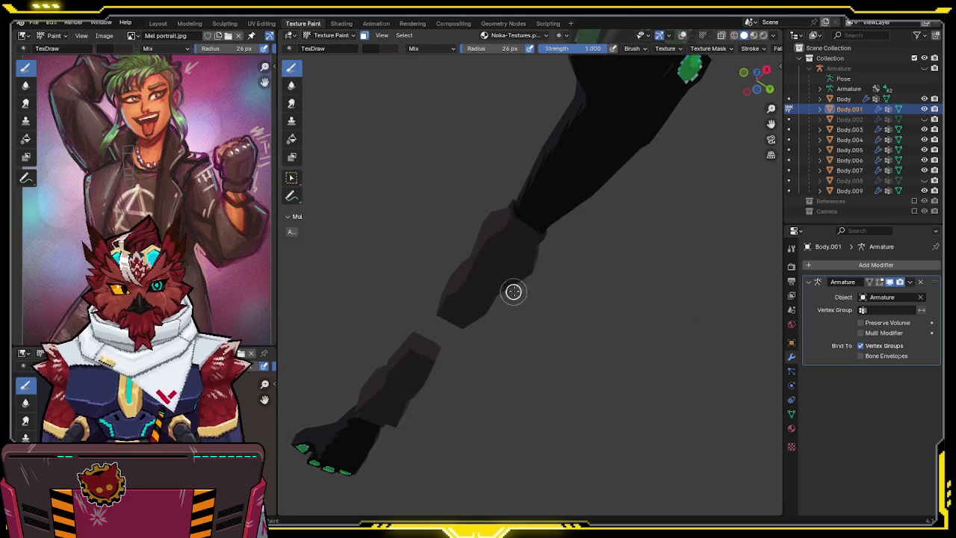
pyautogui.moveTo(516, 283); pyautogui.dragTo(604, 288, button='middle')
pyautogui.hotkey('shift', 'alt', 'z')
pyautogui.press('Tab')
pyautogui.click(518, 234)
pyautogui.press('Tab')
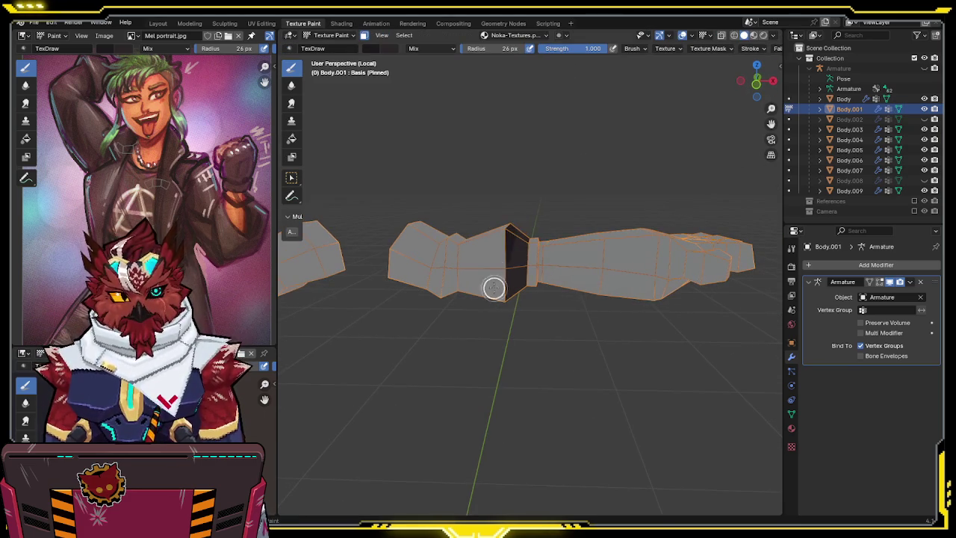
# Inspect the arm's shading from the opposite side with overlays hidden, and save the file.
pyautogui.moveTo(508, 341); pyautogui.dragTo(326, 268, button='middle')
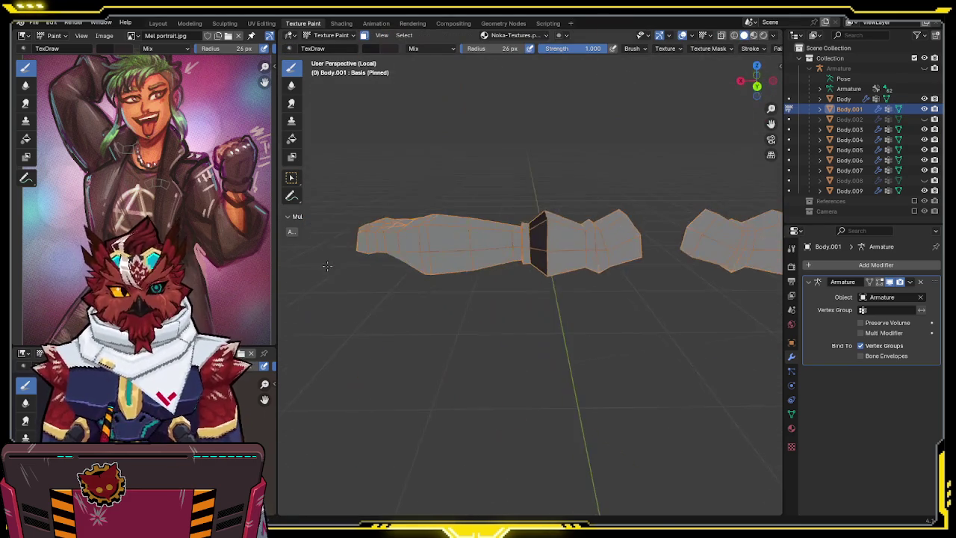
pyautogui.moveTo(540, 292)
pyautogui.mouseDown(button='middle')
pyautogui.moveTo(564, 236)
pyautogui.moveTo(605, 221)
pyautogui.moveTo(505, 239)
pyautogui.mouseUp(button='middle')
pyautogui.hotkey('shift', 'alt', 'z')
pyautogui.hotkey('ctrl', 's')
# Switch to front view and turn off the face painting mask to preview the texture.
pyautogui.press('KP_1')
pyautogui.hotkey('shift', 'alt', 'z')
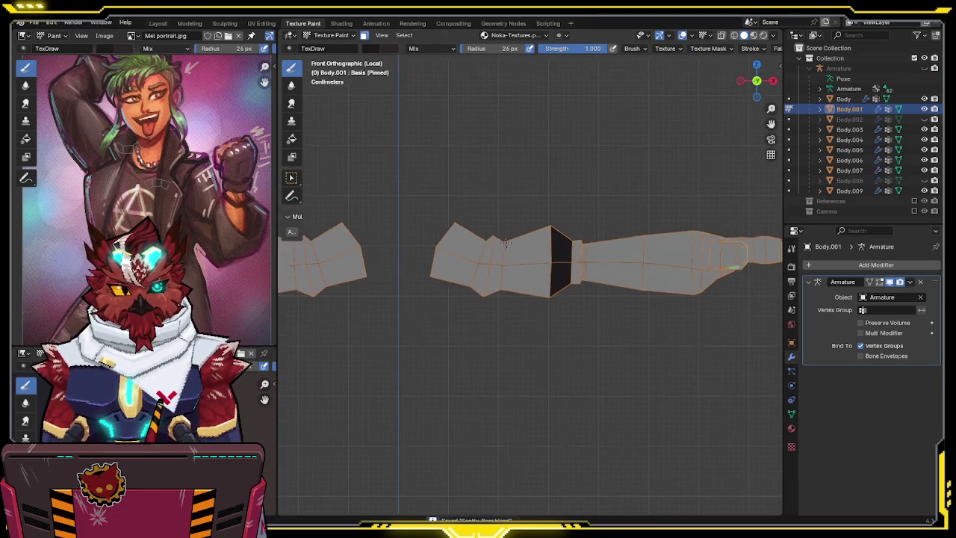
pyautogui.scroll(2, 505, 239)
pyautogui.press('m')
pyautogui.hotkey('shift', 'alt', 'z')
pyautogui.hotkey('shift', 'alt', 'z')
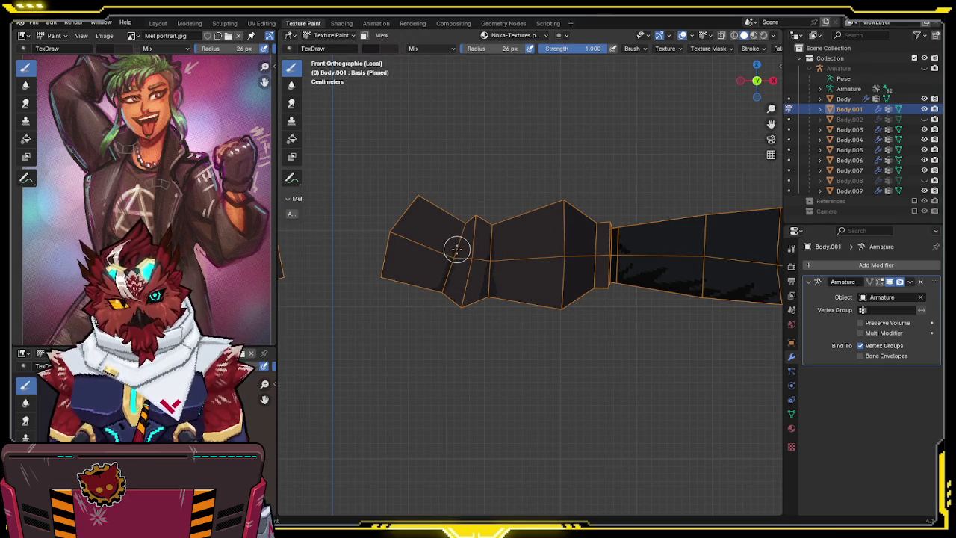
# Tilt the view over the arm, then snap to the Back Orthographic view.
pyautogui.keyDown('shift'); pyautogui.moveTo(451, 259); pyautogui.dragTo(458, 251, button='middle'); pyautogui.keyUp('shift')
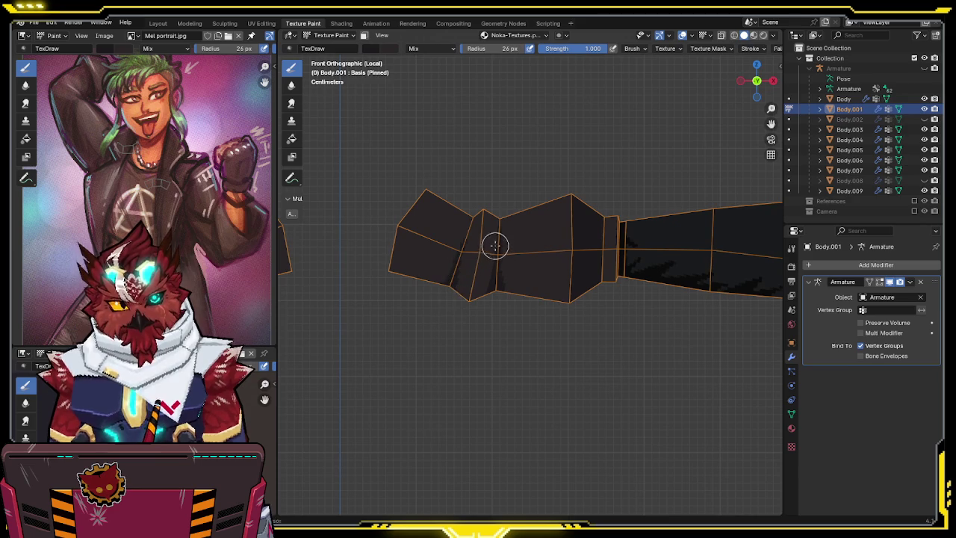
pyautogui.moveTo(512, 234); pyautogui.dragTo(491, 298, button='middle')
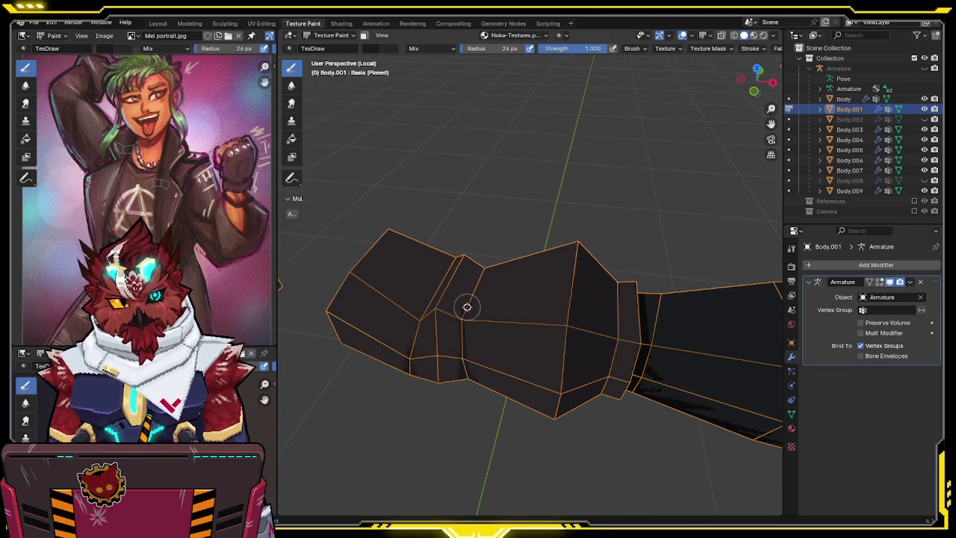
pyautogui.moveTo(486, 264)
pyautogui.mouseDown(button='middle')
pyautogui.moveTo(331, 239)
pyautogui.moveTo(599, 189)
pyautogui.moveTo(539, 232)
pyautogui.moveTo(512, 201)
pyautogui.moveTo(512, 211)
pyautogui.moveTo(544, 185)
pyautogui.mouseUp(button='middle')
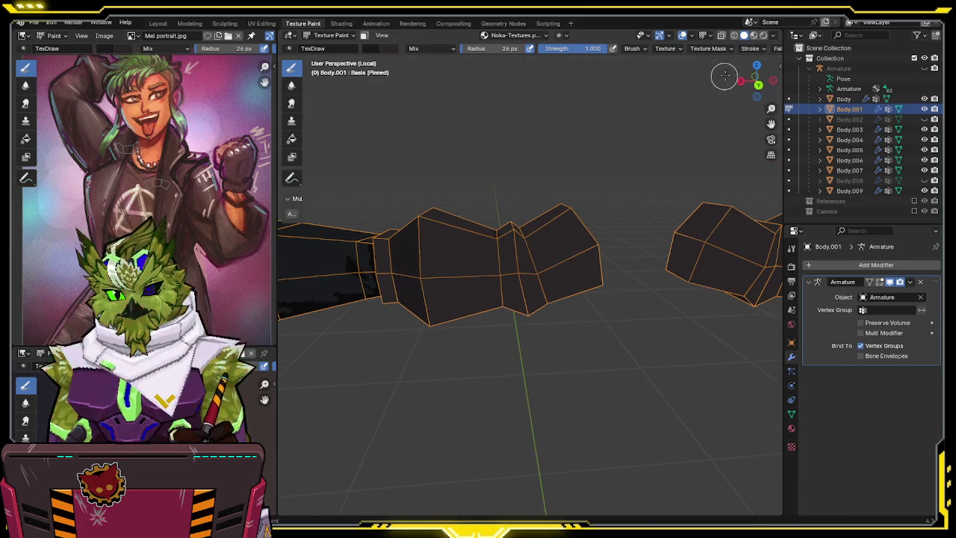
pyautogui.click(757, 83)
pyautogui.scroll(1, 520, 244)
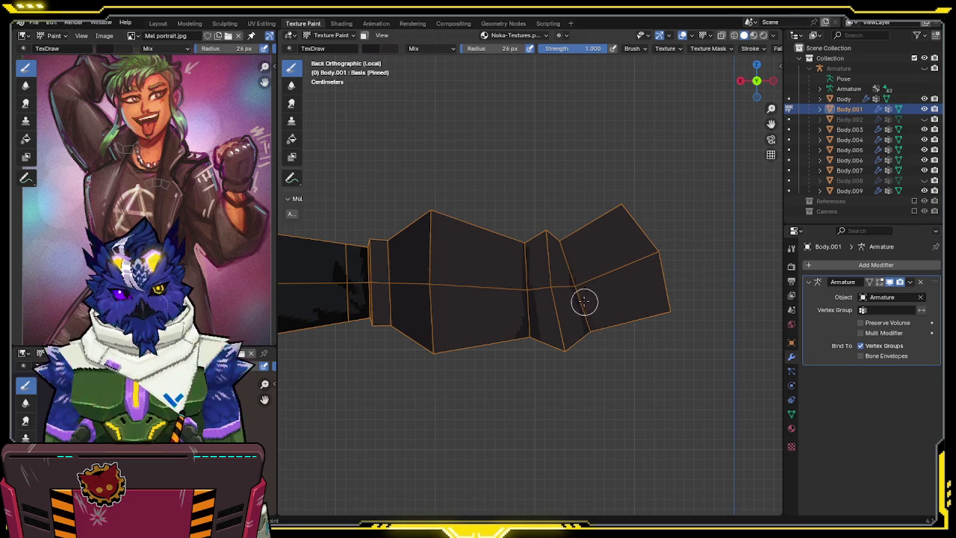
# Orbit away from the back view to inspect the glove and sleeve paint from several angles.
pyautogui.moveTo(586, 264); pyautogui.dragTo(562, 261, button='middle')
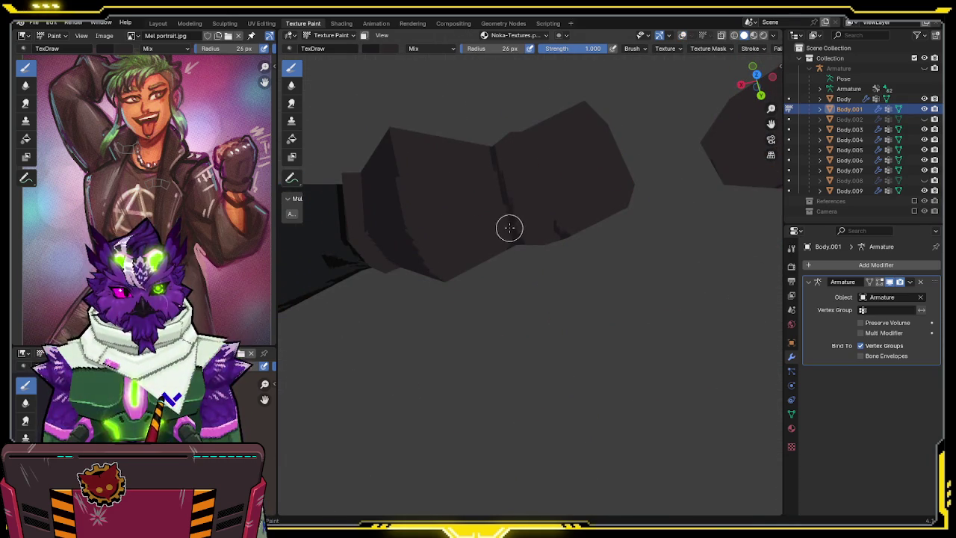
pyautogui.moveTo(525, 172); pyautogui.dragTo(504, 150, button='middle')
pyautogui.moveTo(525, 171); pyautogui.dragTo(553, 166, button='middle')
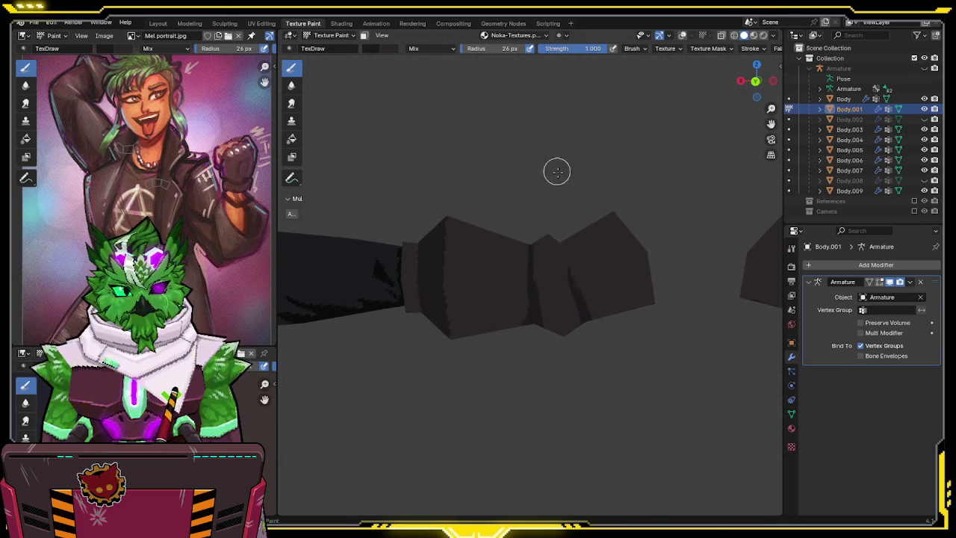
pyautogui.moveTo(575, 258)
pyautogui.mouseDown(button='middle')
pyautogui.moveTo(627, 238)
pyautogui.moveTo(638, 206)
pyautogui.mouseUp(button='middle')
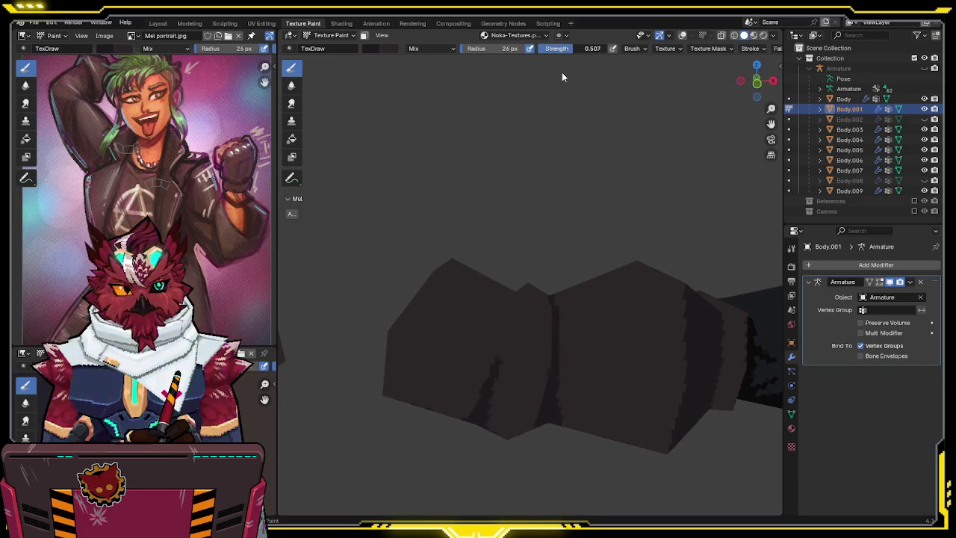
# Lower brush strength to 0.493 and paint darker shading streaks on the forearm.
pyautogui.moveTo(575, 49); pyautogui.dragTo(567, 48)
pyautogui.moveTo(468, 403)
pyautogui.mouseDown()
pyautogui.moveTo(490, 401)
pyautogui.moveTo(501, 341)
pyautogui.moveTo(482, 375)
pyautogui.moveTo(529, 353)
pyautogui.mouseUp()
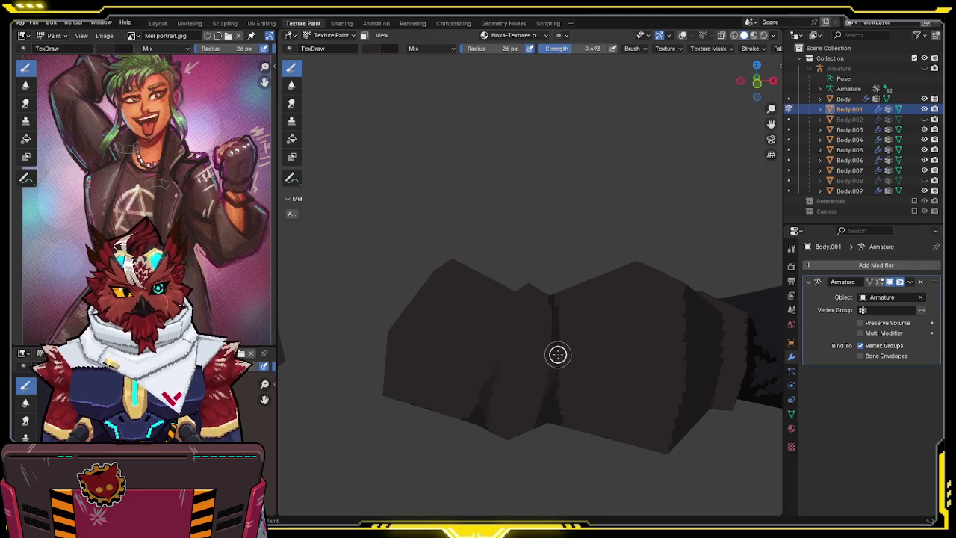
pyautogui.moveTo(568, 254)
pyautogui.mouseDown(button='middle')
pyautogui.moveTo(403, 308)
pyautogui.moveTo(412, 276)
pyautogui.moveTo(502, 330)
pyautogui.mouseUp(button='middle')
# Check the new forearm shading from several angles and save the file.
pyautogui.moveTo(498, 234)
pyautogui.mouseDown(button='middle')
pyautogui.moveTo(508, 271)
pyautogui.moveTo(498, 255)
pyautogui.mouseUp(button='middle')
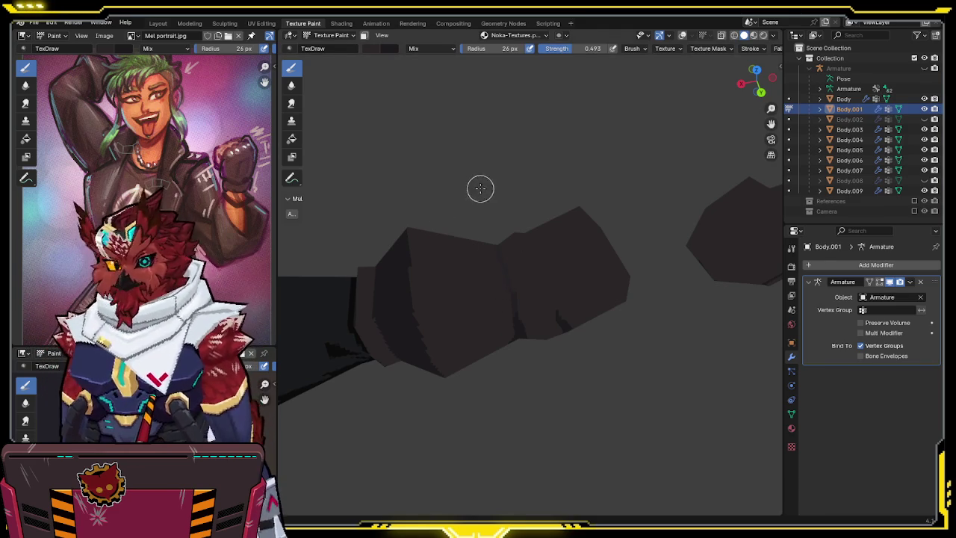
pyautogui.moveTo(501, 217)
pyautogui.mouseDown(button='middle')
pyautogui.moveTo(578, 234)
pyautogui.moveTo(560, 343)
pyautogui.mouseUp(button='middle')
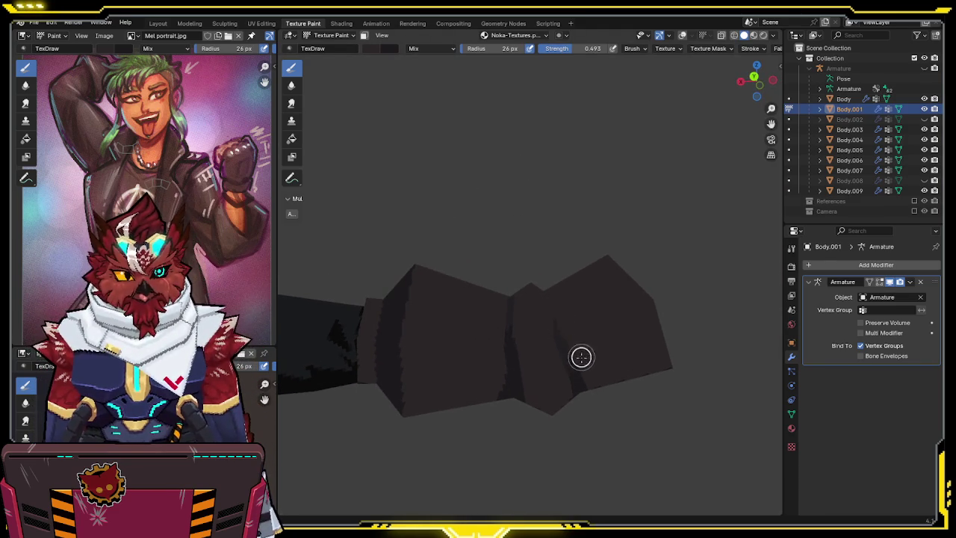
pyautogui.moveTo(546, 362)
pyautogui.mouseDown(button='middle')
pyautogui.moveTo(590, 297)
pyautogui.moveTo(517, 350)
pyautogui.mouseUp(button='middle')
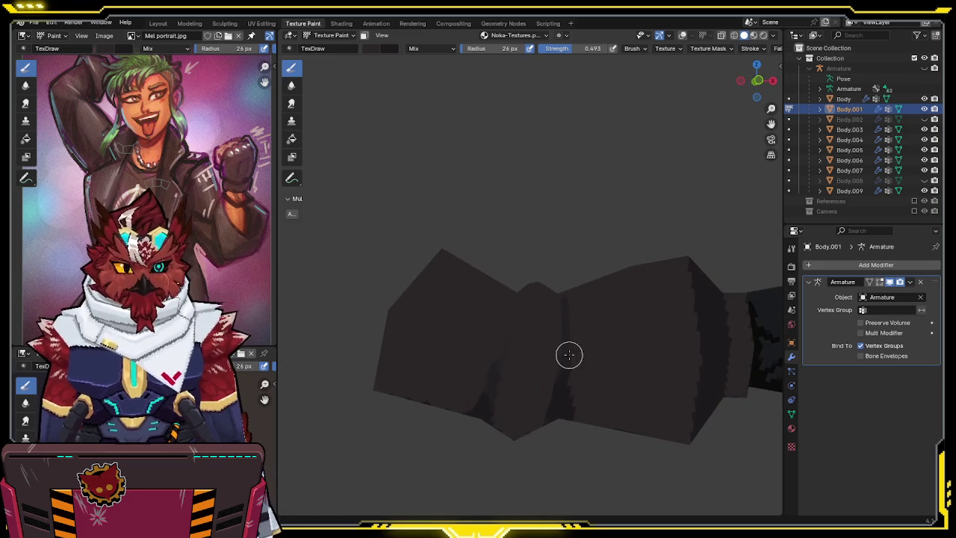
pyautogui.moveTo(595, 326)
pyautogui.mouseDown(button='middle')
pyautogui.moveTo(575, 313)
pyautogui.moveTo(548, 331)
pyautogui.moveTo(554, 321)
pyautogui.moveTo(501, 390)
pyautogui.moveTo(578, 324)
pyautogui.moveTo(571, 312)
pyautogui.mouseUp(button='middle')
pyautogui.hotkey('ctrl', 's')
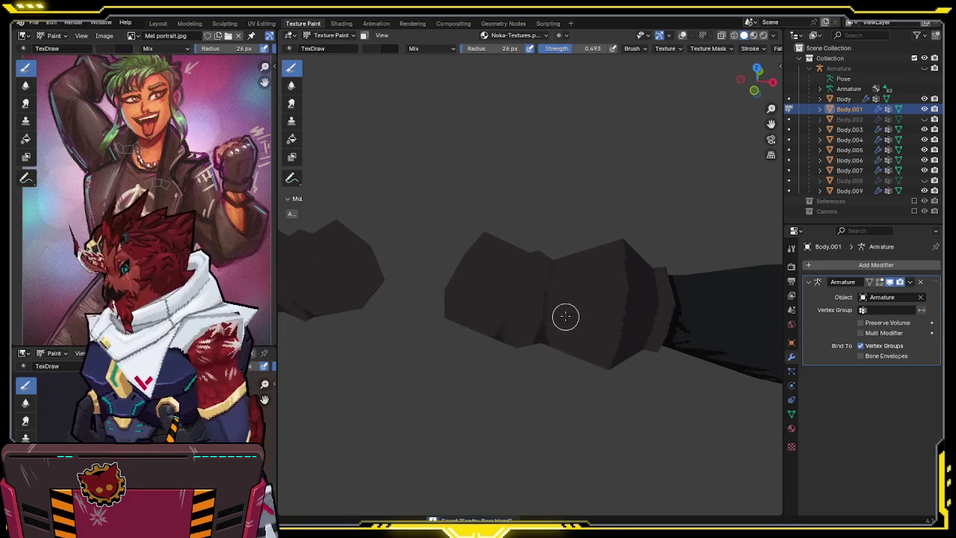
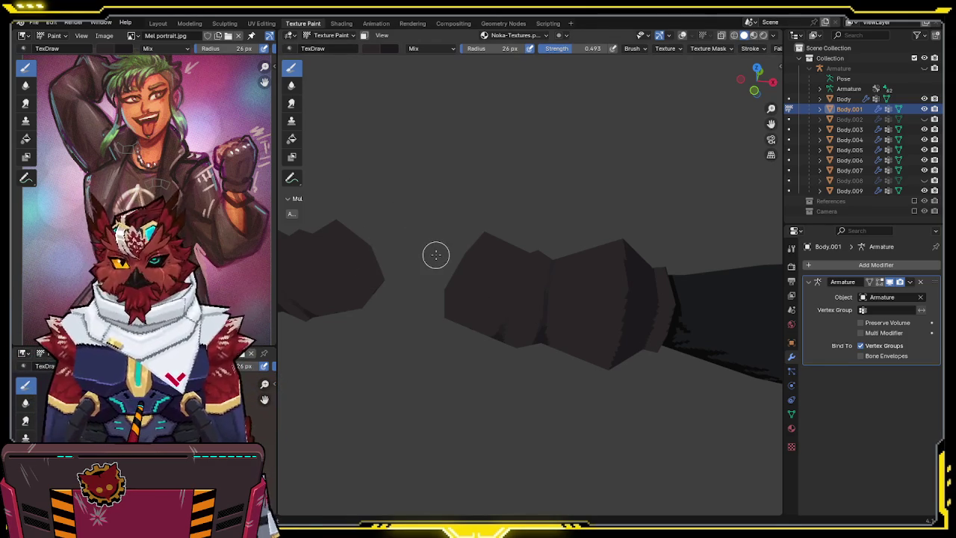
# Orbit around the arm pieces with the wireframe and grid shown to inspect the sleeve.
pyautogui.moveTo(436, 254); pyautogui.dragTo(367, 197, button='middle')
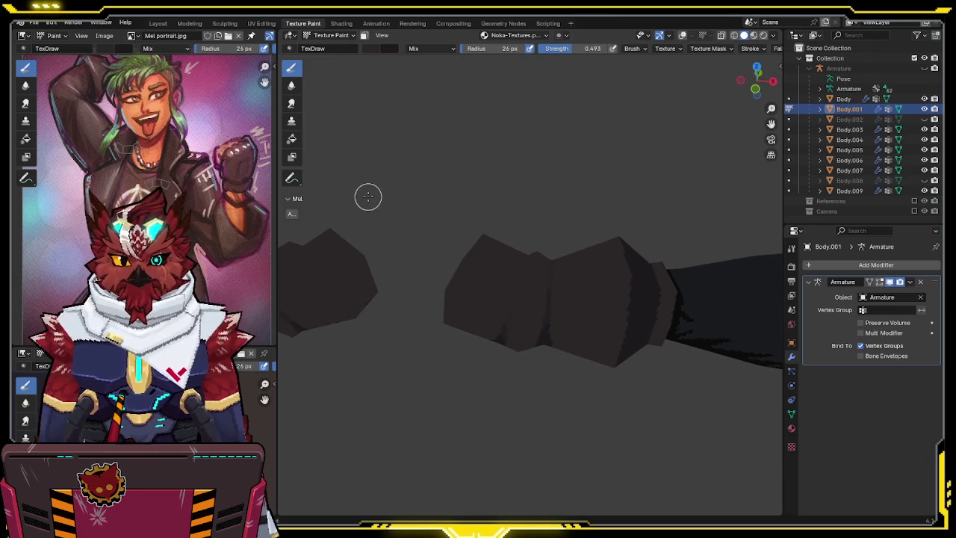
pyautogui.moveTo(494, 315)
pyautogui.mouseDown(button='middle')
pyautogui.moveTo(469, 226)
pyautogui.moveTo(486, 269)
pyautogui.mouseUp(button='middle')
pyautogui.hotkey('shift', 'alt', 'z')
pyautogui.moveTo(535, 233); pyautogui.dragTo(536, 247, button='middle')
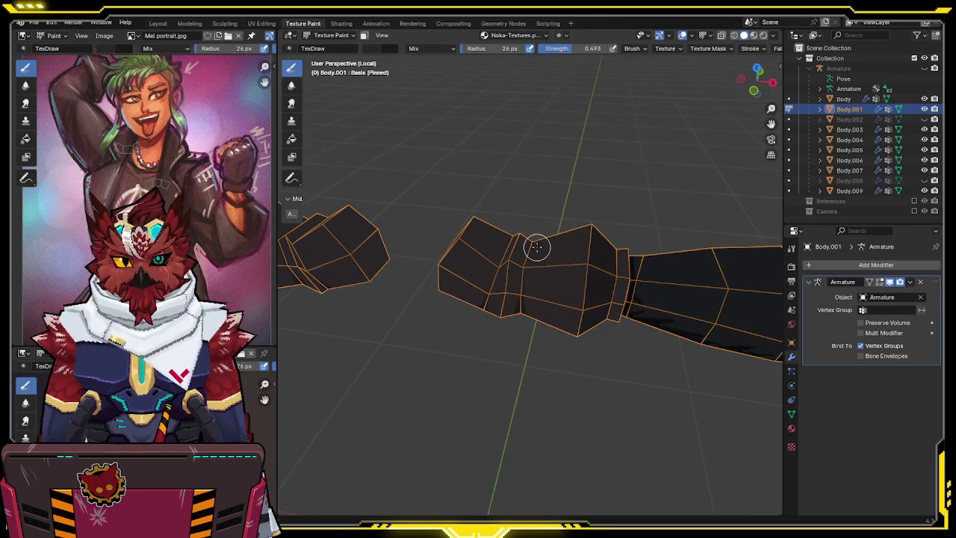
pyautogui.moveTo(534, 237)
pyautogui.mouseDown(button='middle')
pyautogui.moveTo(668, 215)
pyautogui.moveTo(595, 164)
pyautogui.moveTo(530, 289)
pyautogui.moveTo(599, 173)
pyautogui.mouseUp(button='middle')
# Raise brush strength to 1.000 and paint a dark shading stroke down the middle sleeve box.
pyautogui.moveTo(579, 56); pyautogui.dragTo(649, 62)
pyautogui.moveTo(548, 270); pyautogui.dragTo(548, 257, button='middle')
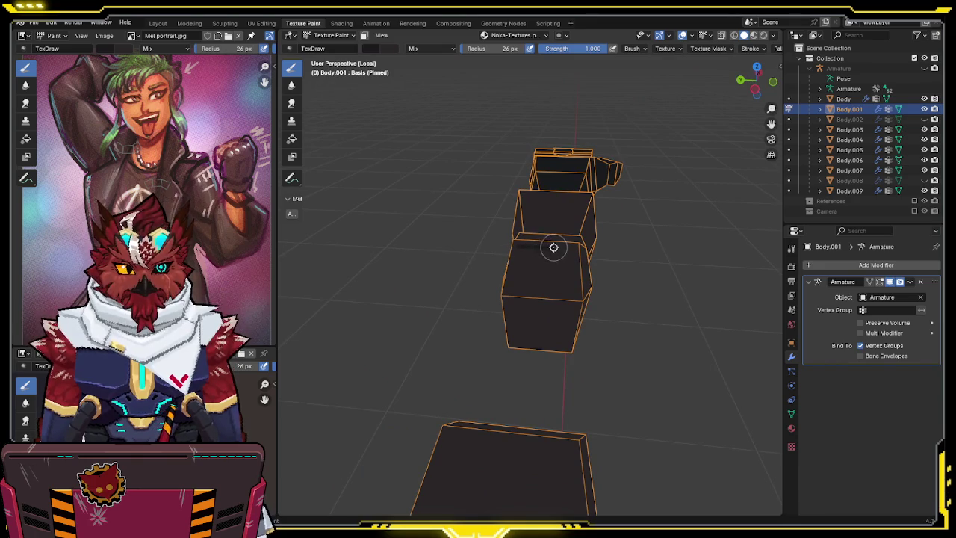
pyautogui.scroll(1, 568, 248)
pyautogui.scroll(1, 535, 242)
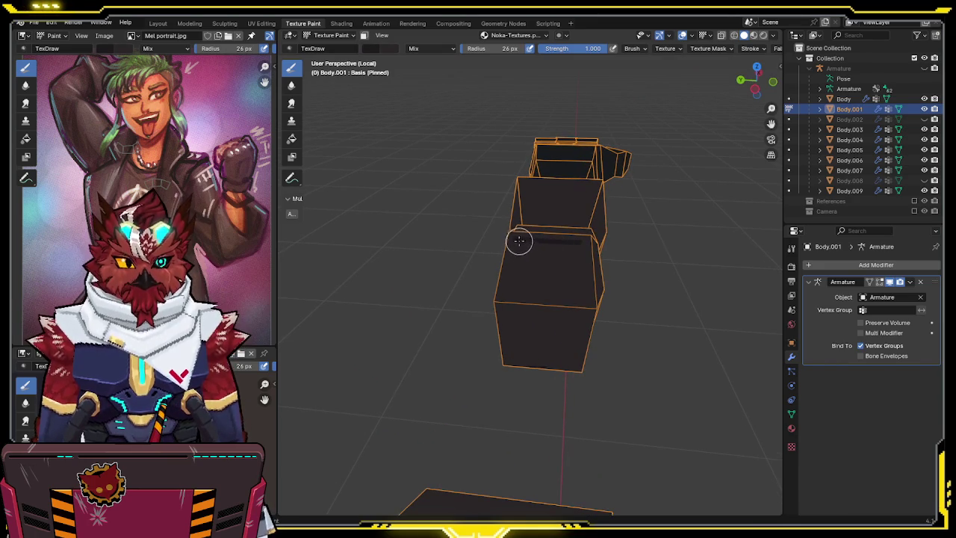
pyautogui.moveTo(512, 254); pyautogui.dragTo(505, 331)
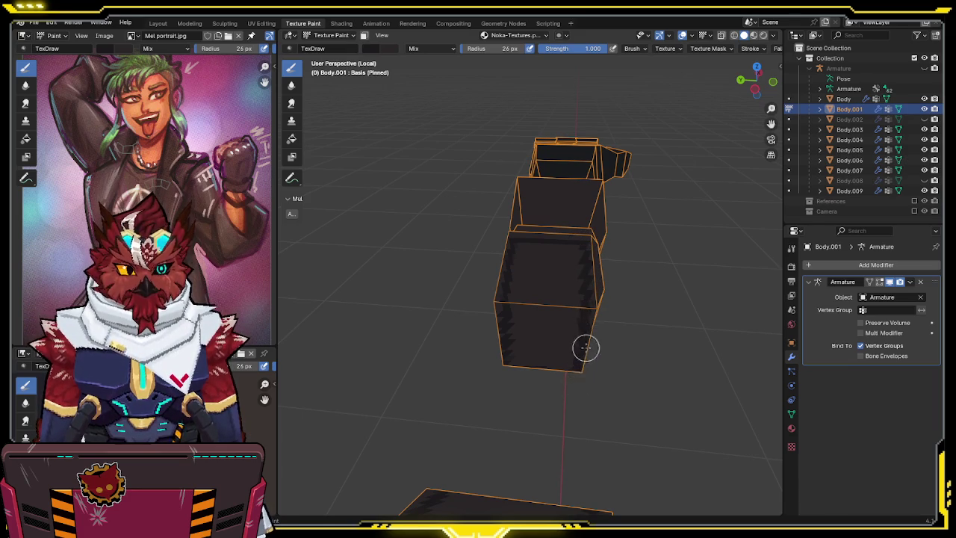
# Check the painted cuff from several angles with overlays hidden, then start a white highlight stroke.
pyautogui.moveTo(582, 356); pyautogui.dragTo(510, 244, button='middle')
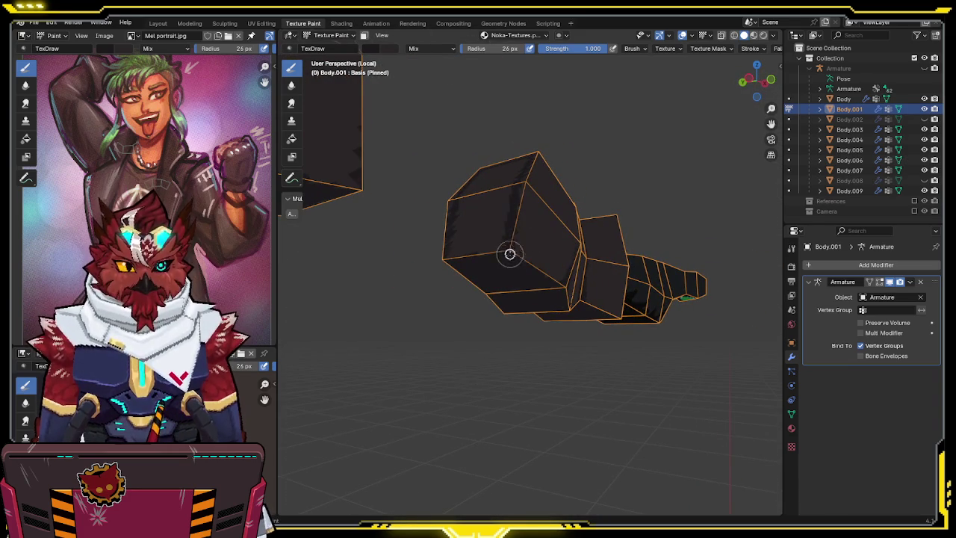
pyautogui.moveTo(515, 207); pyautogui.dragTo(568, 194, button='middle')
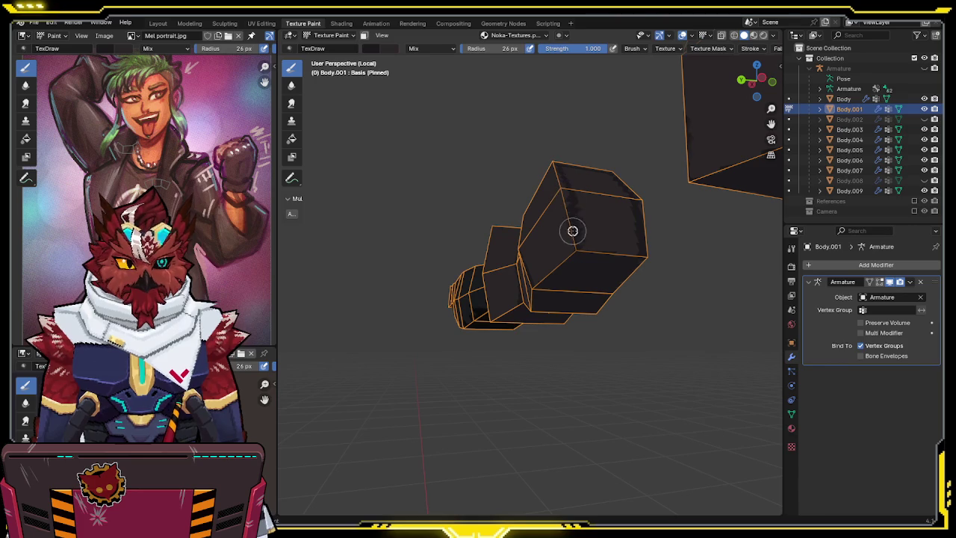
pyautogui.moveTo(593, 223); pyautogui.dragTo(577, 276, button='middle')
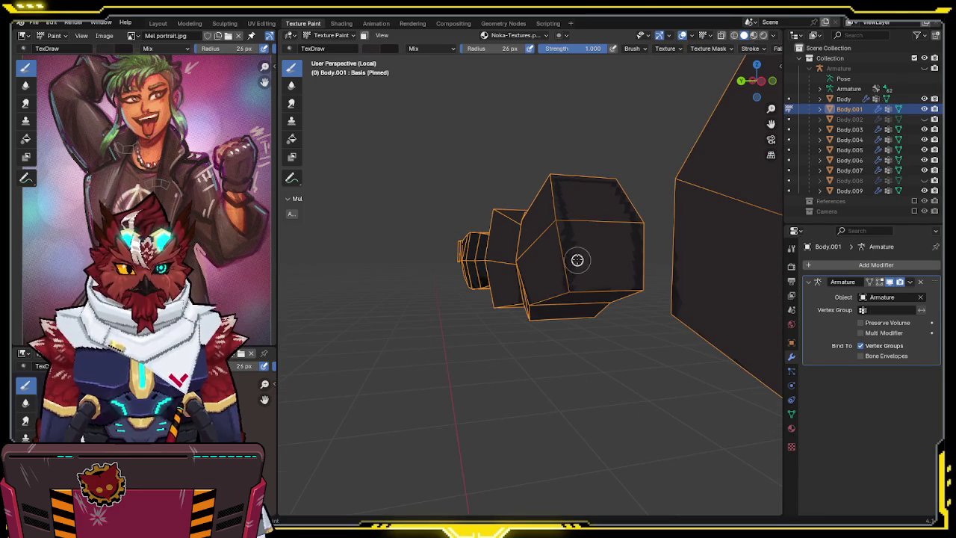
pyautogui.moveTo(569, 223); pyautogui.dragTo(583, 289, button='middle')
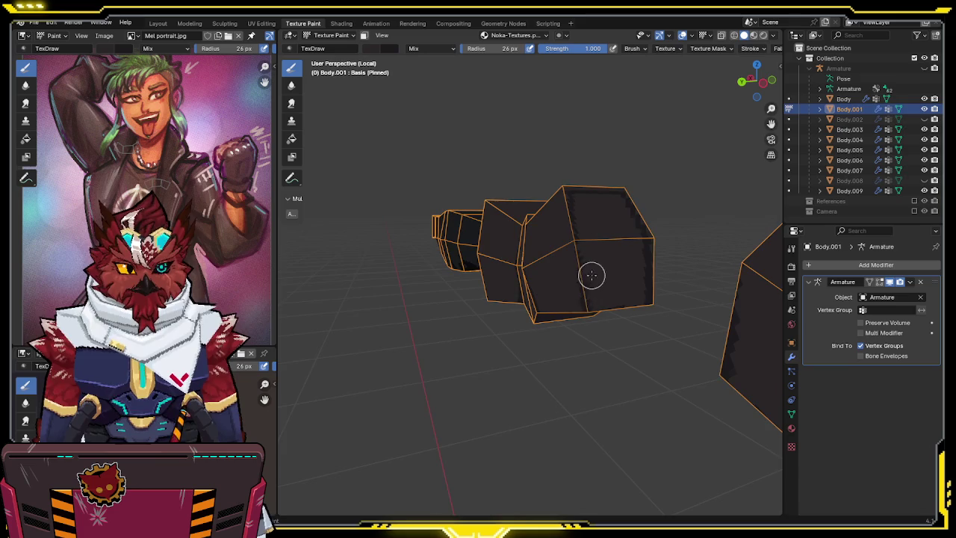
pyautogui.hotkey('shift', 'alt', 'z')
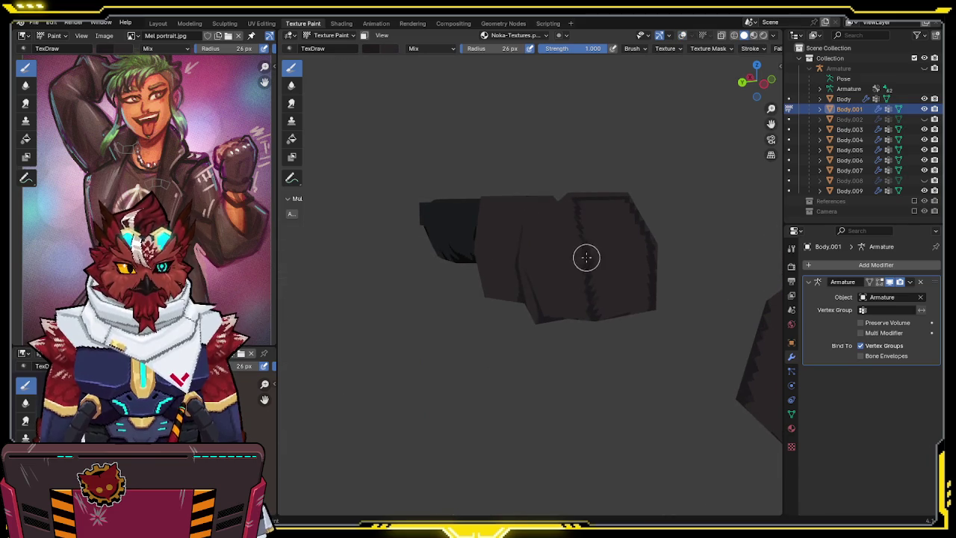
pyautogui.moveTo(587, 267); pyautogui.dragTo(579, 210, button='middle')
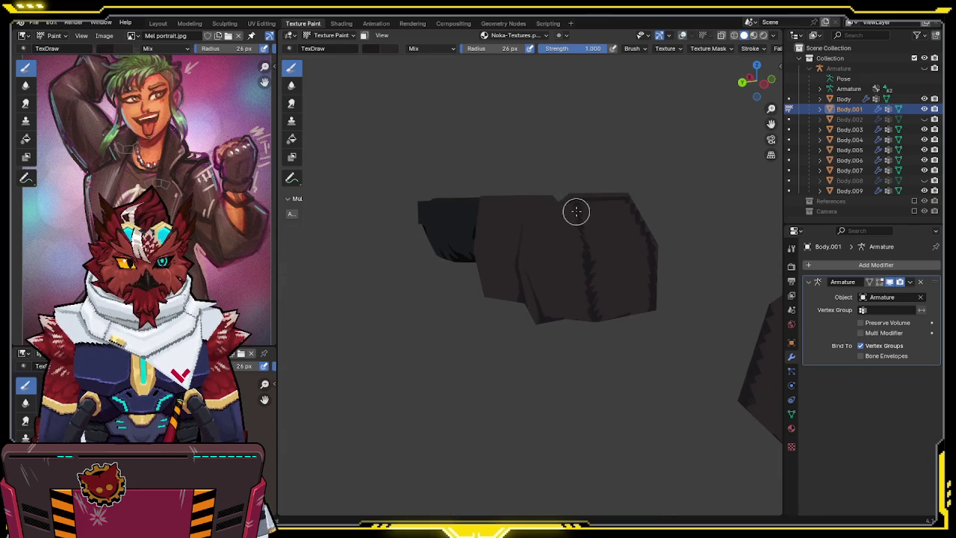
pyautogui.moveTo(590, 267)
pyautogui.mouseDown(button='middle')
pyautogui.moveTo(554, 257)
pyautogui.moveTo(593, 220)
pyautogui.moveTo(505, 230)
pyautogui.moveTo(524, 198)
pyautogui.moveTo(516, 207)
pyautogui.mouseUp(button='middle')
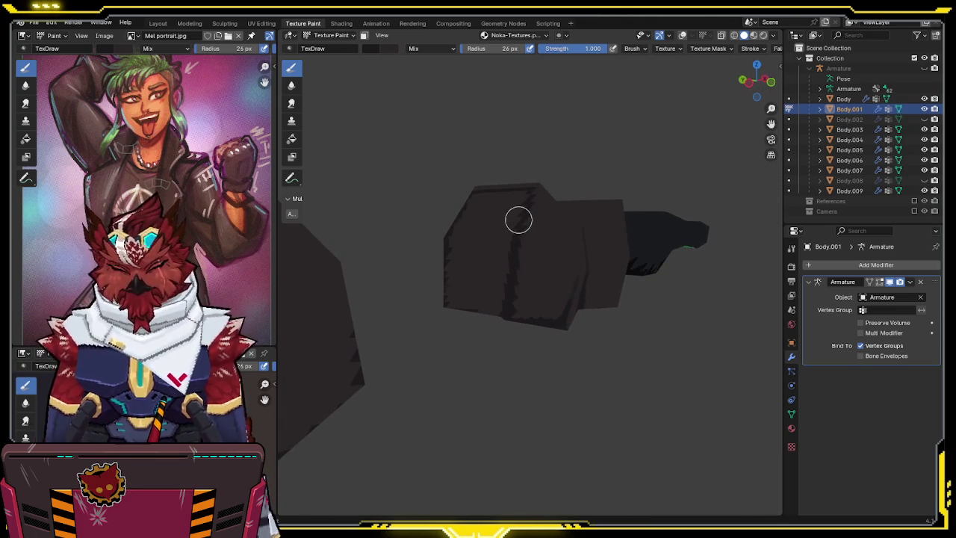
pyautogui.moveTo(533, 211)
pyautogui.mouseDown(button='middle')
pyautogui.moveTo(572, 216)
pyautogui.moveTo(553, 244)
pyautogui.moveTo(554, 262)
pyautogui.moveTo(531, 261)
pyautogui.moveTo(552, 241)
pyautogui.moveTo(590, 234)
pyautogui.moveTo(522, 259)
pyautogui.mouseUp(button='middle')
pyautogui.moveTo(522, 258)
pyautogui.mouseDown()
pyautogui.moveTo(547, 261)
pyautogui.moveTo(522, 262)
pyautogui.mouseUp()
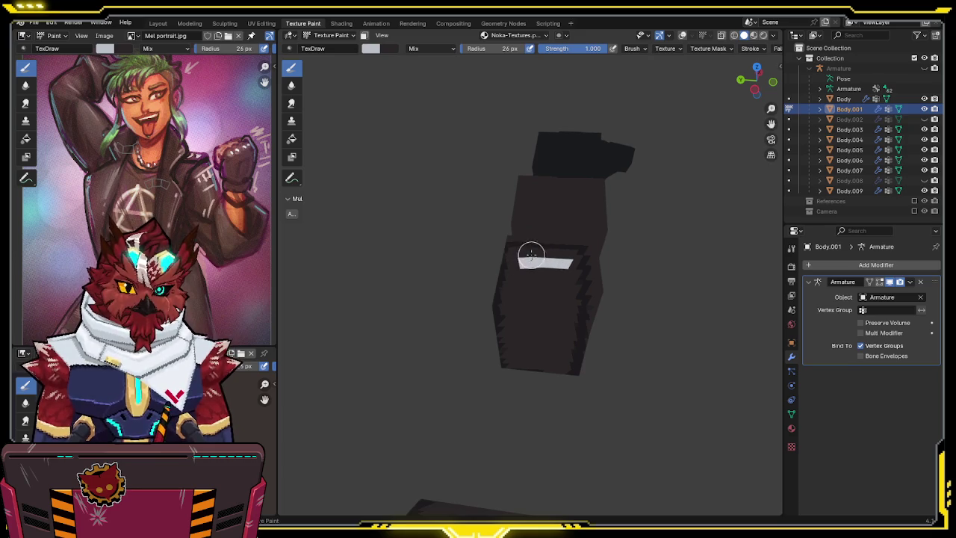
# Paint the white cuff highlight, then sample the dark jacket colour back into the brush.
pyautogui.press('x')
pyautogui.press('x')
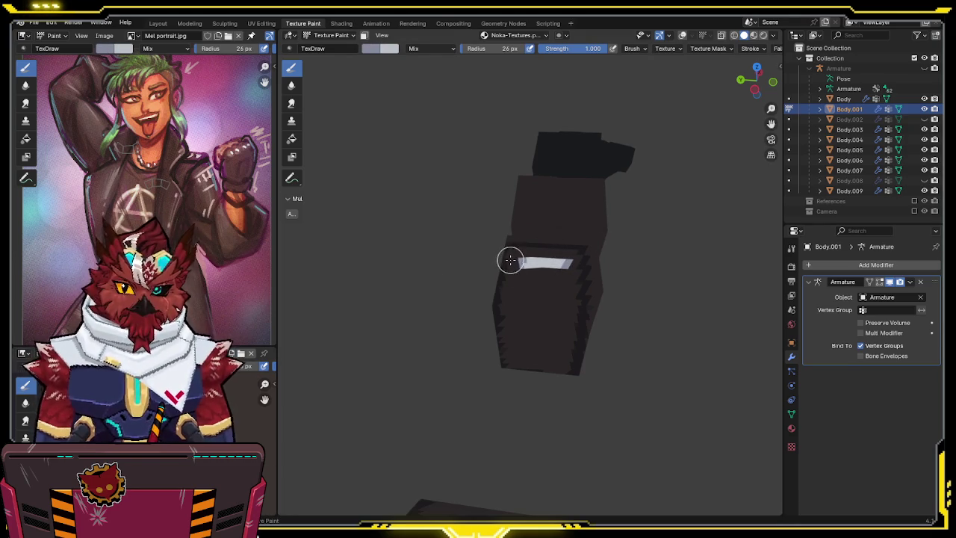
pyautogui.moveTo(595, 215)
pyautogui.mouseDown(button='middle')
pyautogui.moveTo(489, 246)
pyautogui.moveTo(507, 209)
pyautogui.mouseUp(button='middle')
pyautogui.press('s')
pyautogui.moveTo(553, 97)
pyautogui.mouseDown(button='middle')
pyautogui.moveTo(527, 192)
pyautogui.moveTo(504, 150)
pyautogui.moveTo(469, 174)
pyautogui.moveTo(447, 231)
pyautogui.moveTo(523, 171)
pyautogui.moveTo(527, 220)
pyautogui.mouseUp(button='middle')
# Show mesh edges and grid to check the cuff from other angles, then hide them again.
pyautogui.hotkey('shift', 'alt', 'z')
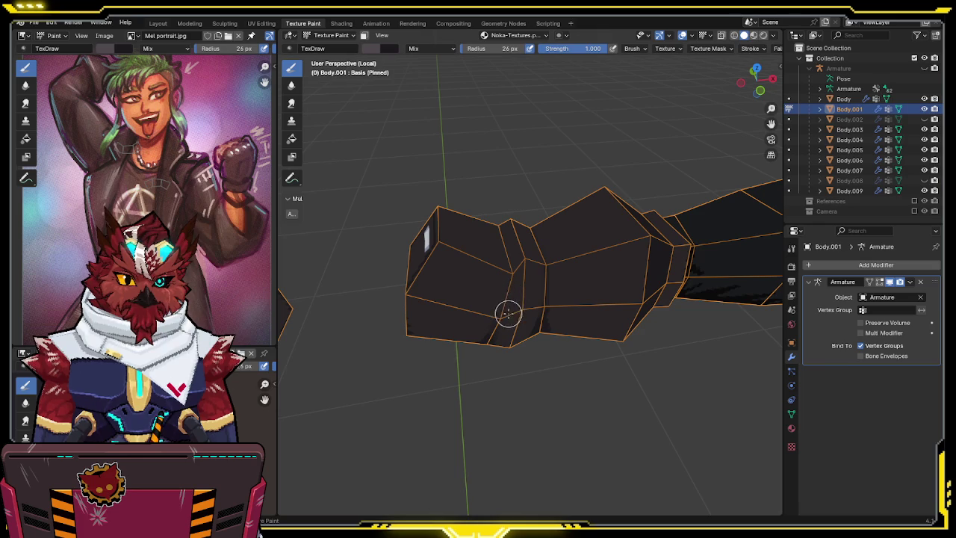
pyautogui.moveTo(517, 253)
pyautogui.mouseDown(button='middle')
pyautogui.moveTo(605, 264)
pyautogui.moveTo(577, 224)
pyautogui.moveTo(548, 270)
pyautogui.mouseUp(button='middle')
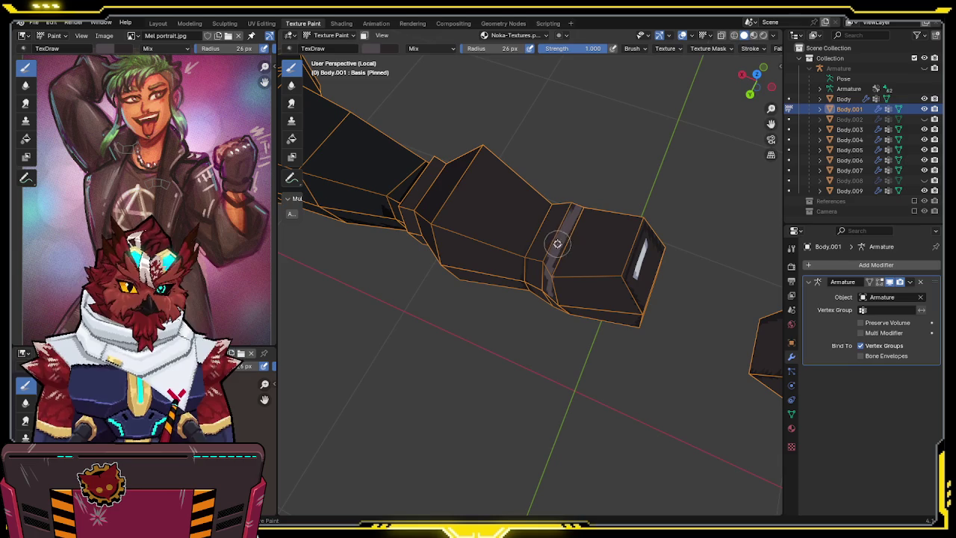
pyautogui.moveTo(565, 224); pyautogui.dragTo(596, 143, button='middle')
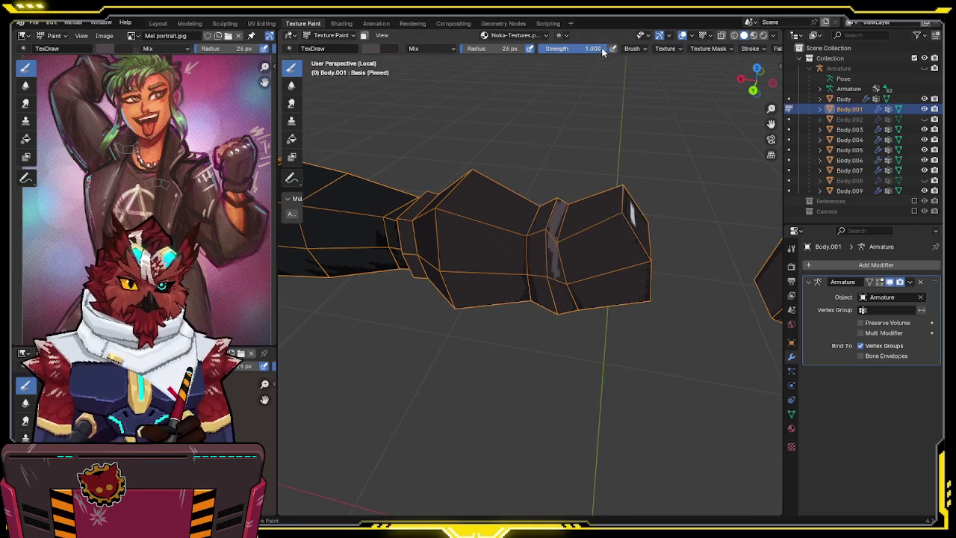
pyautogui.hotkey('shift', 'alt', 'z')
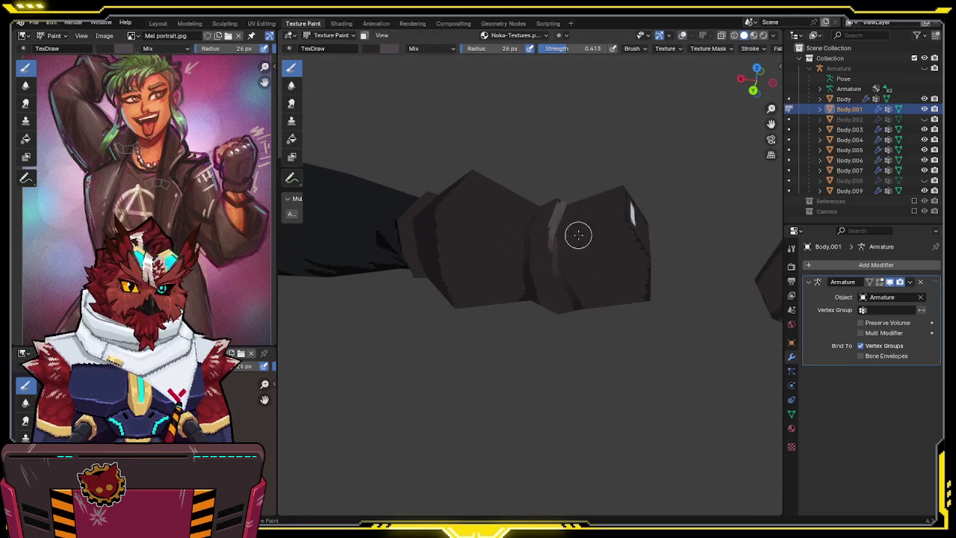
# Paint light sheen streaks along the sleeve at 0.413 strength from diagonal and top-down angles.
pyautogui.moveTo(569, 255); pyautogui.dragTo(505, 263, button='middle')
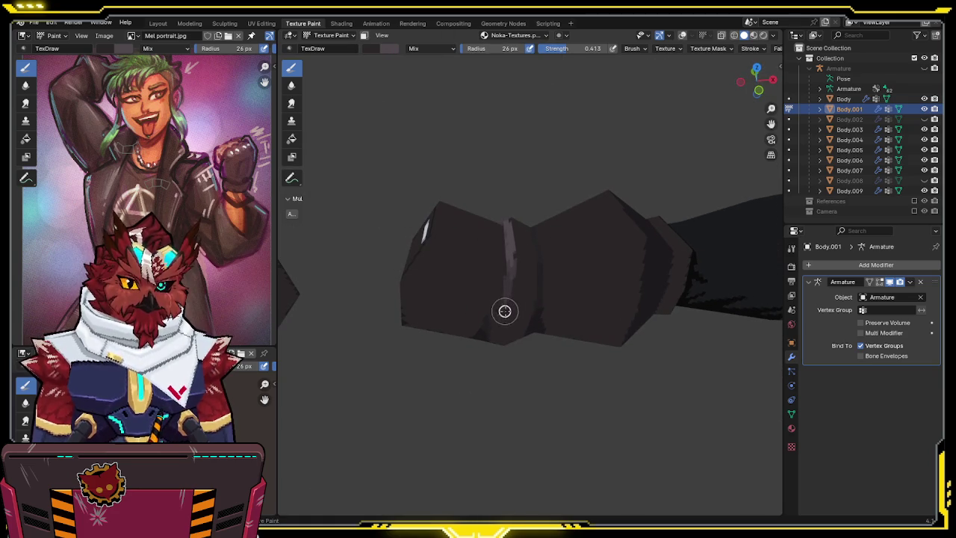
pyautogui.moveTo(530, 237)
pyautogui.mouseDown(button='middle')
pyautogui.moveTo(686, 208)
pyautogui.moveTo(526, 233)
pyautogui.moveTo(543, 235)
pyautogui.mouseUp(button='middle')
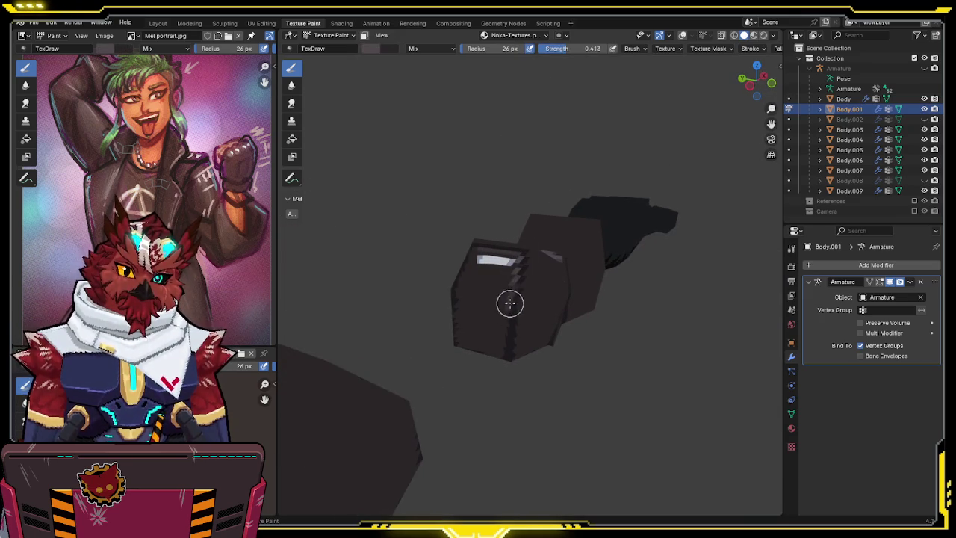
pyautogui.moveTo(506, 328)
pyautogui.mouseDown(button='middle')
pyautogui.moveTo(522, 282)
pyautogui.moveTo(543, 283)
pyautogui.mouseUp(button='middle')
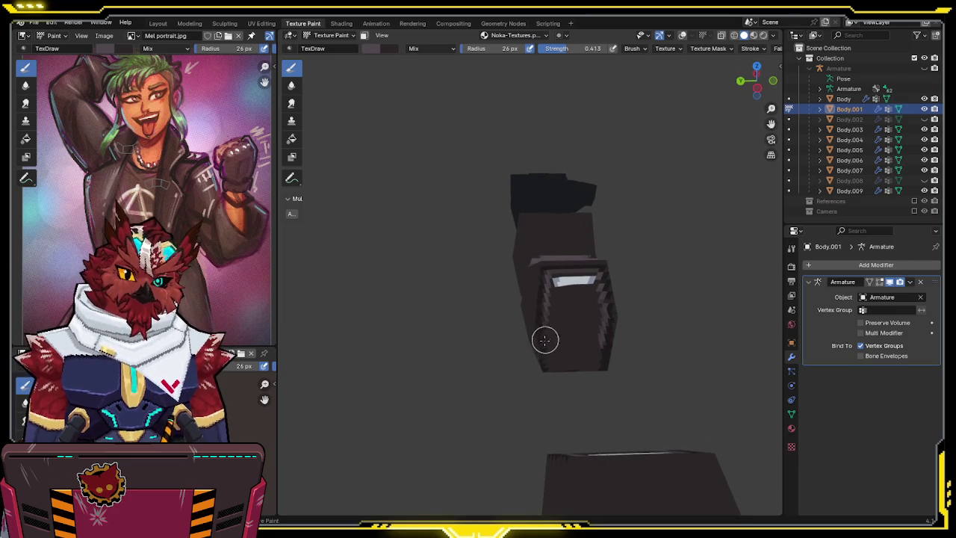
pyautogui.moveTo(558, 293); pyautogui.dragTo(462, 327, button='middle')
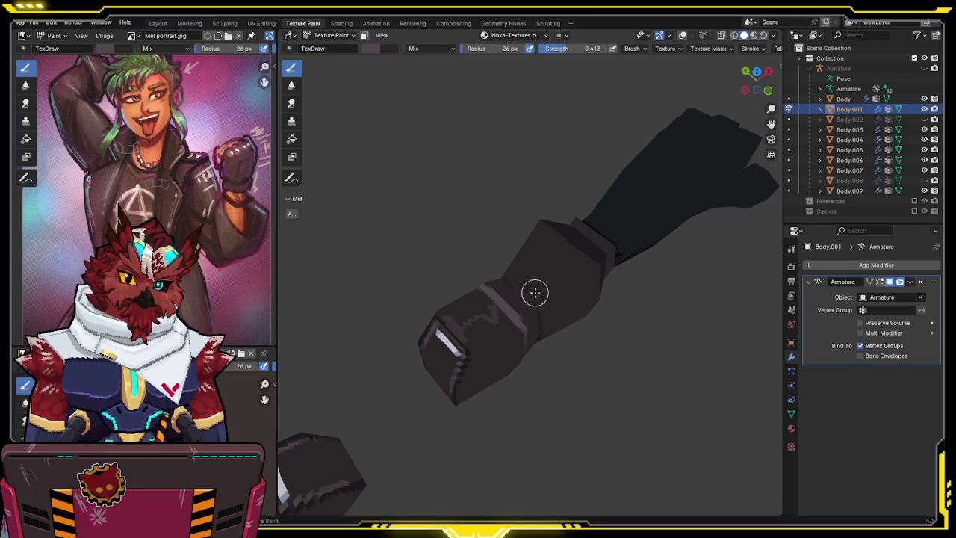
pyautogui.moveTo(506, 295); pyautogui.dragTo(500, 315, button='middle')
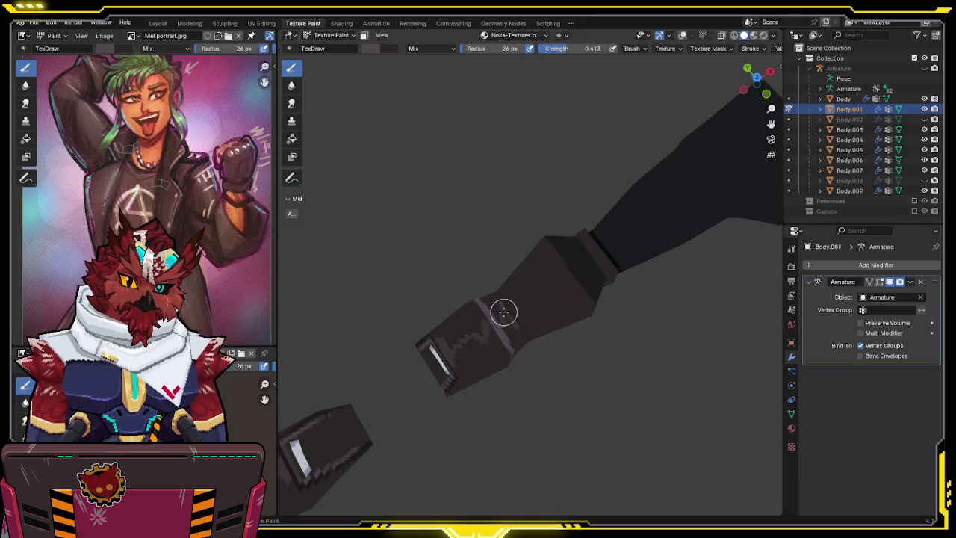
pyautogui.moveTo(517, 319); pyautogui.dragTo(496, 323, button='middle')
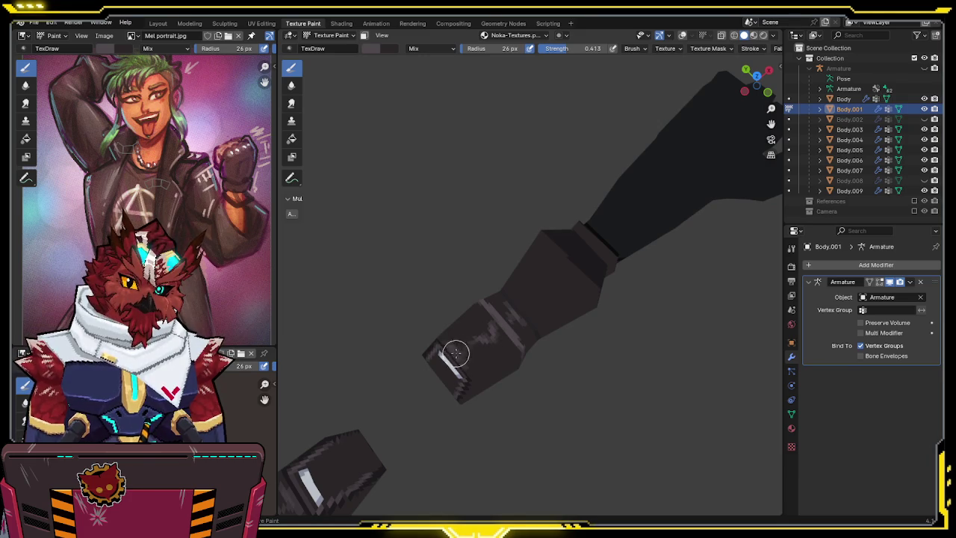
pyautogui.moveTo(550, 279)
pyautogui.mouseDown(button='middle')
pyautogui.moveTo(622, 296)
pyautogui.moveTo(509, 296)
pyautogui.mouseUp(button='middle')
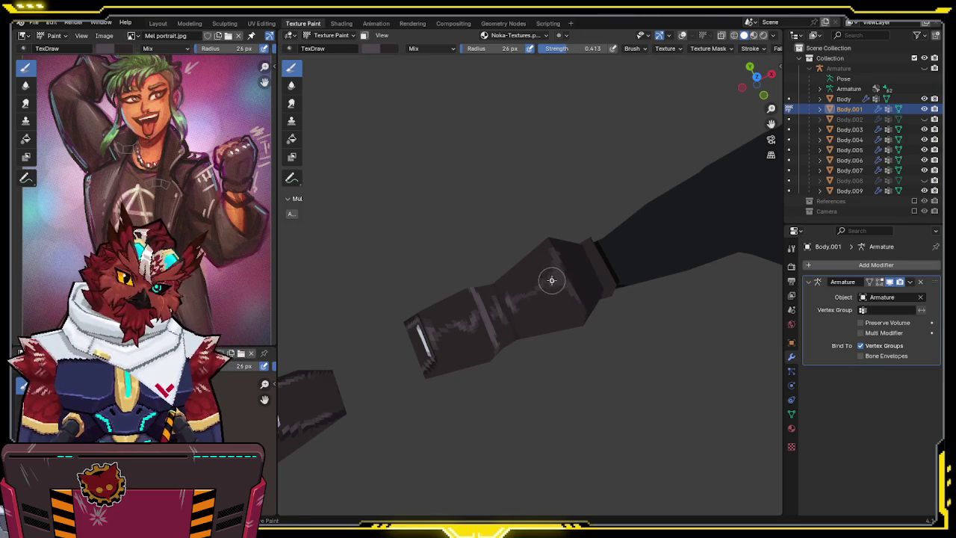
pyautogui.moveTo(561, 276)
pyautogui.mouseDown(button='middle')
pyautogui.moveTo(573, 247)
pyautogui.moveTo(587, 287)
pyautogui.mouseUp(button='middle')
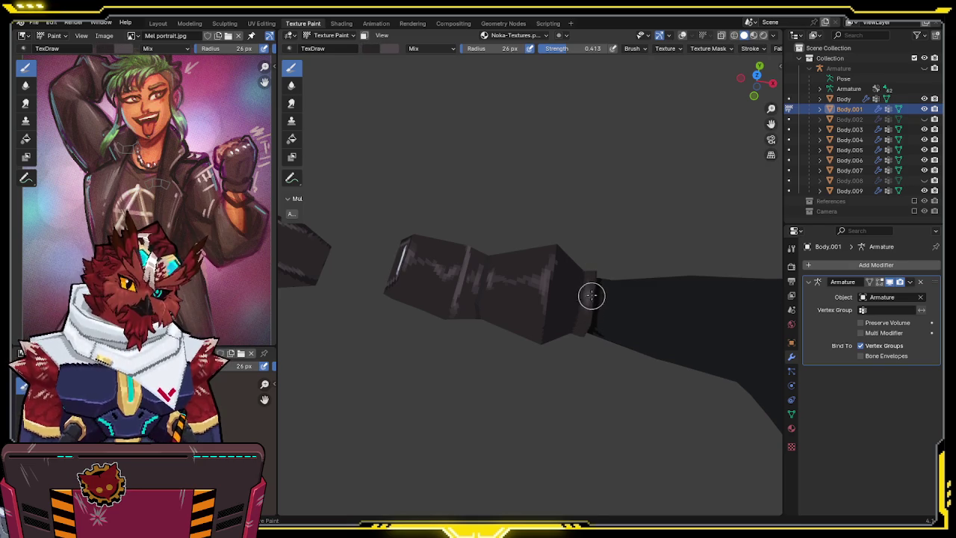
pyautogui.moveTo(593, 283)
pyautogui.mouseDown(button='middle')
pyautogui.moveTo(580, 241)
pyautogui.moveTo(569, 261)
pyautogui.moveTo(594, 258)
pyautogui.mouseUp(button='middle')
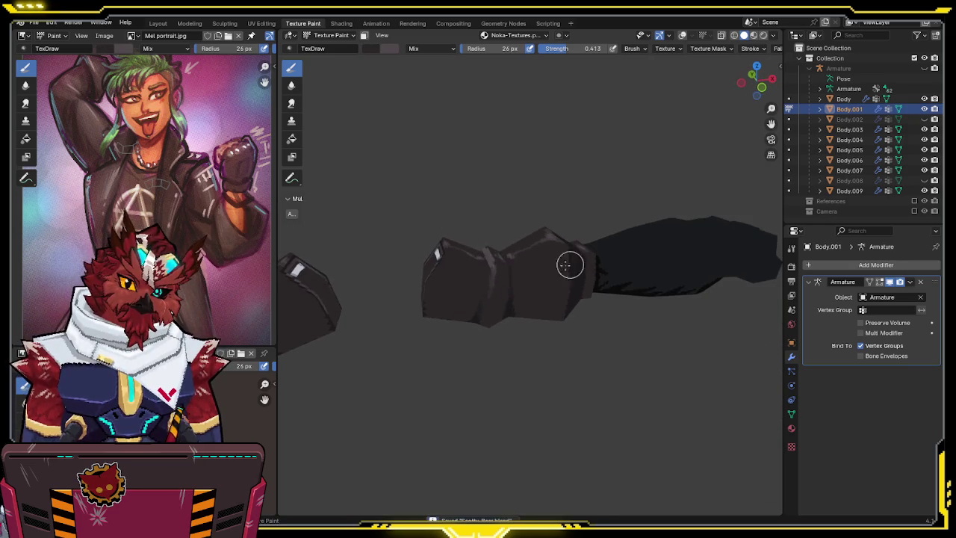
pyautogui.moveTo(519, 240)
pyautogui.mouseDown(button='middle')
pyautogui.moveTo(660, 271)
pyautogui.moveTo(563, 240)
pyautogui.moveTo(543, 287)
pyautogui.mouseUp(button='middle')
pyautogui.moveTo(526, 330)
pyautogui.mouseDown(button='middle')
pyautogui.moveTo(490, 238)
pyautogui.moveTo(521, 251)
pyautogui.moveTo(533, 239)
pyautogui.moveTo(480, 249)
pyautogui.moveTo(552, 225)
pyautogui.moveTo(527, 206)
pyautogui.moveTo(587, 198)
pyautogui.moveTo(548, 196)
pyautogui.mouseUp(button='middle')
pyautogui.scroll(3, 553, 203)
# Check the brush colour and briefly toggle the mesh overlays while framing the arm.
pyautogui.moveTo(522, 239)
pyautogui.mouseDown(button='middle')
pyautogui.moveTo(506, 263)
pyautogui.moveTo(495, 256)
pyautogui.moveTo(532, 227)
pyautogui.moveTo(519, 245)
pyautogui.moveTo(529, 277)
pyautogui.mouseUp(button='middle')
pyautogui.click(373, 51)
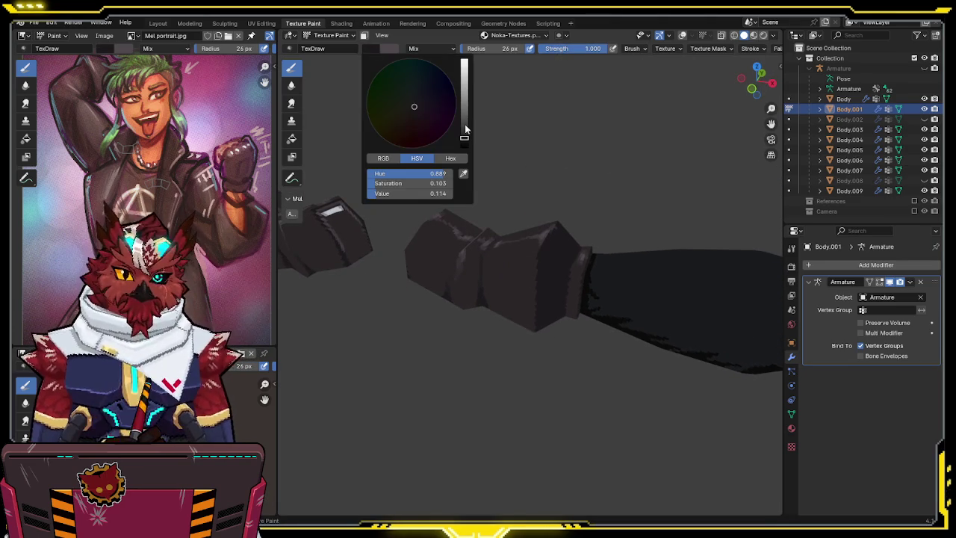
pyautogui.moveTo(478, 172)
pyautogui.mouseDown(button='middle')
pyautogui.moveTo(523, 186)
pyautogui.moveTo(536, 171)
pyautogui.mouseUp(button='middle')
pyautogui.scroll(3, 539, 194)
pyautogui.hotkey('shift', 'alt', 'z')
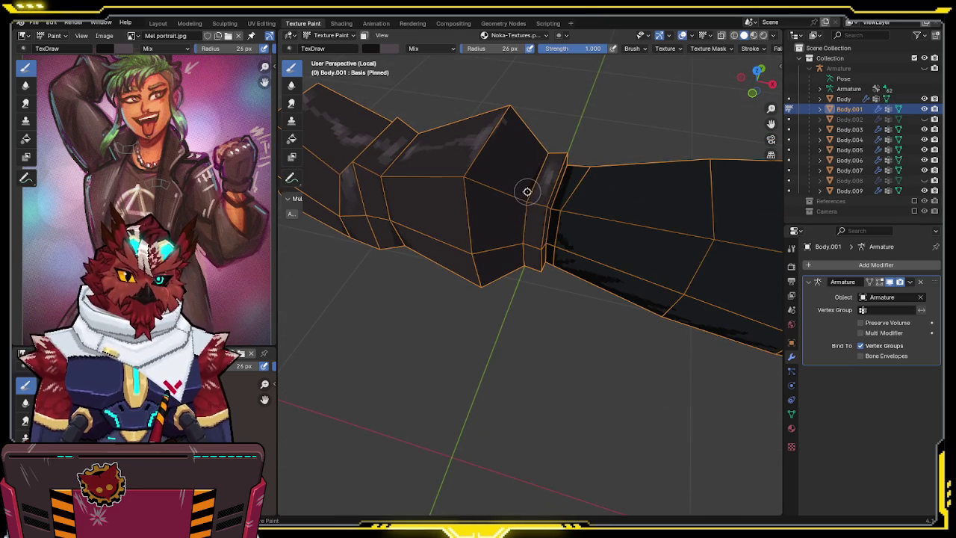
pyautogui.hotkey('shift', 'alt', 'z')
# Inspect the painted arm and glove from several sides, lengthwise and diagonally.
pyautogui.moveTo(524, 206); pyautogui.dragTo(526, 190, button='middle')
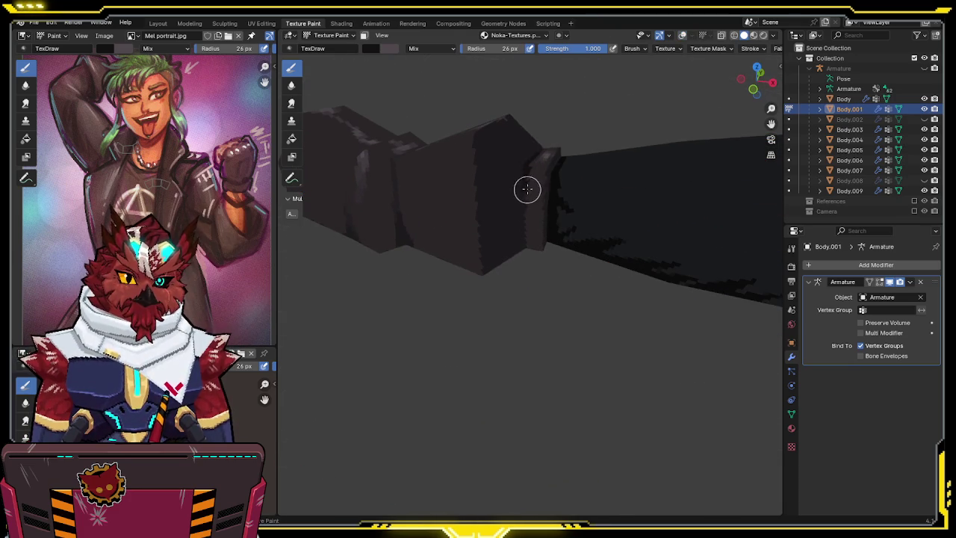
pyautogui.moveTo(521, 231); pyautogui.dragTo(529, 170, button='middle')
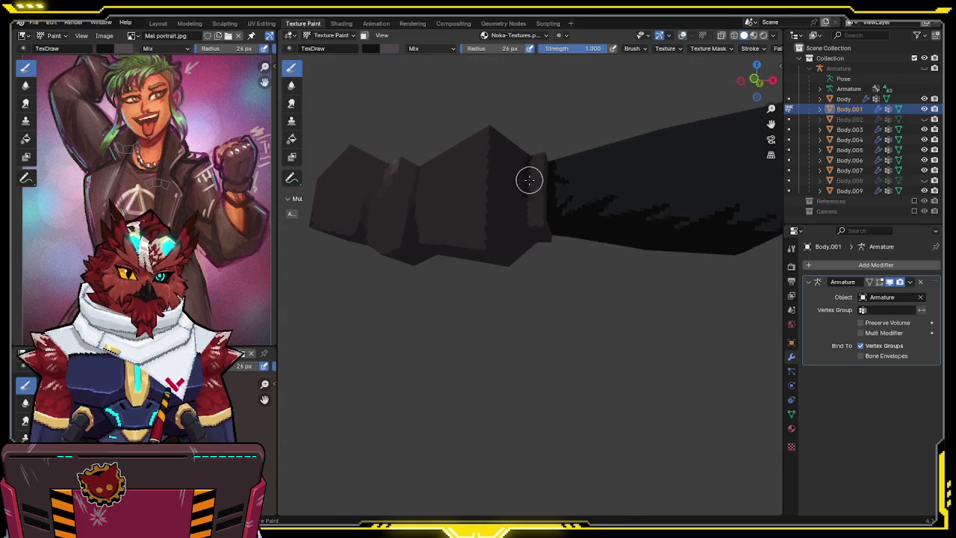
pyautogui.moveTo(526, 230); pyautogui.dragTo(541, 241, button='middle')
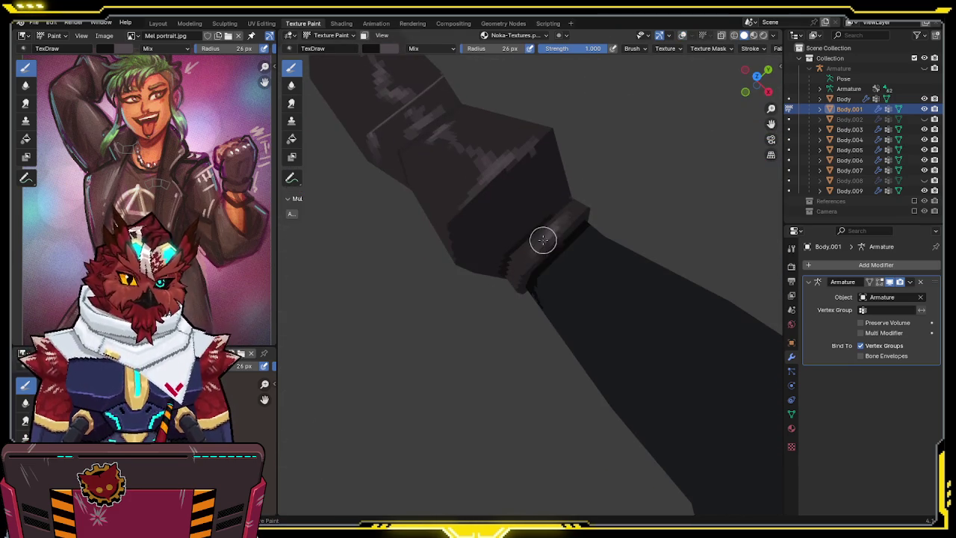
pyautogui.moveTo(572, 190)
pyautogui.mouseDown(button='middle')
pyautogui.moveTo(530, 204)
pyautogui.moveTo(527, 160)
pyautogui.mouseUp(button='middle')
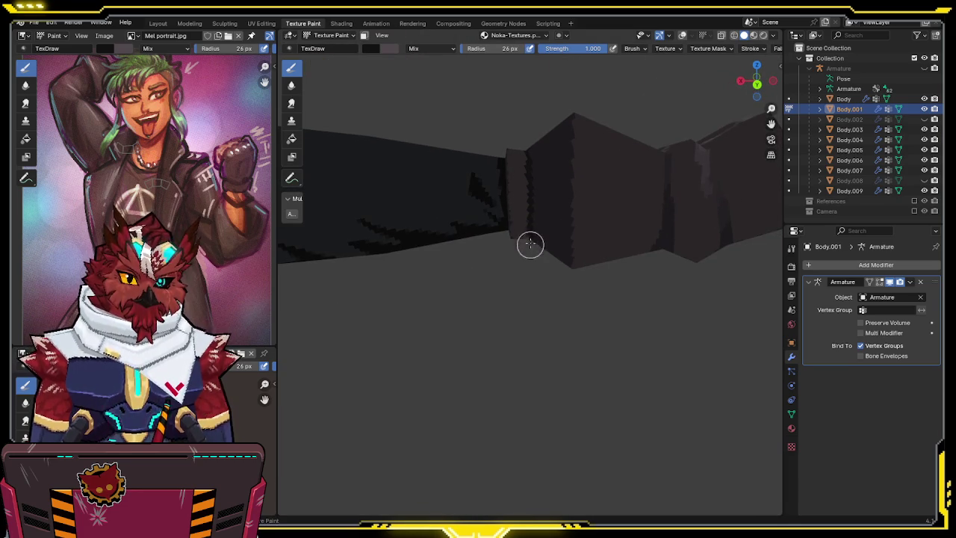
pyautogui.moveTo(529, 246); pyautogui.dragTo(545, 138, button='middle')
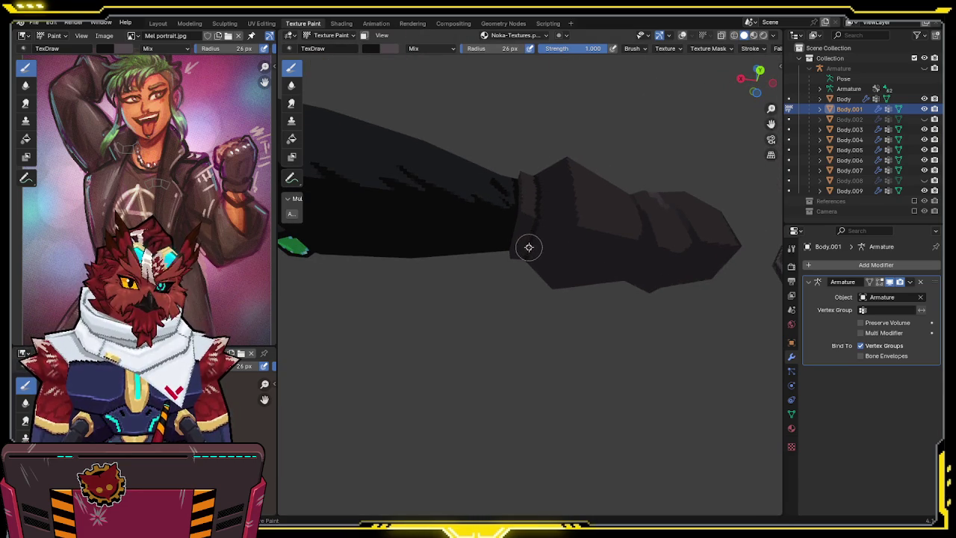
pyautogui.moveTo(538, 219); pyautogui.dragTo(536, 163, button='middle')
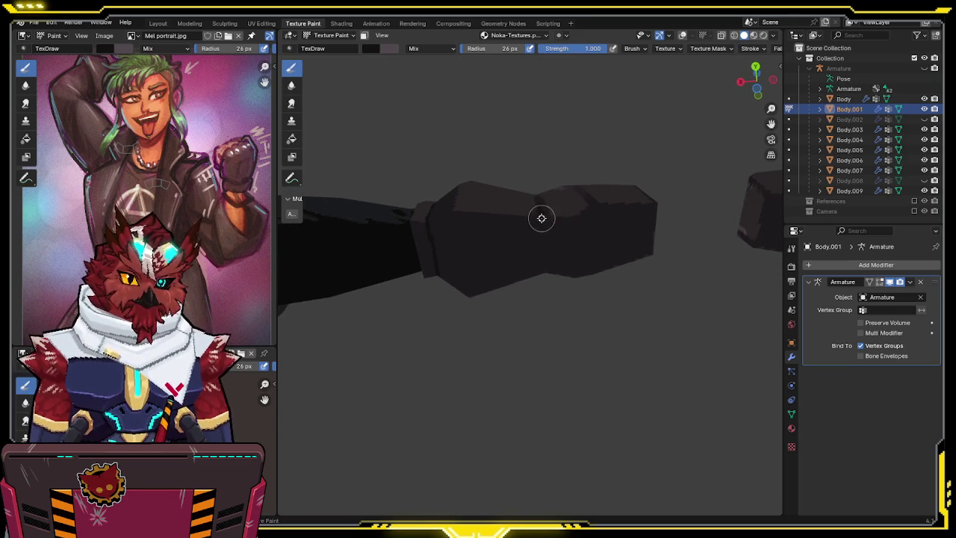
pyautogui.hotkey('shift', 'alt', 'z')
pyautogui.moveTo(565, 202)
pyautogui.mouseDown(button='middle')
pyautogui.moveTo(542, 240)
pyautogui.moveTo(561, 206)
pyautogui.moveTo(420, 254)
pyautogui.moveTo(504, 234)
pyautogui.moveTo(517, 251)
pyautogui.moveTo(619, 241)
pyautogui.moveTo(694, 256)
pyautogui.moveTo(604, 213)
pyautogui.moveTo(530, 195)
pyautogui.moveTo(515, 211)
pyautogui.moveTo(469, 216)
pyautogui.moveTo(508, 217)
pyautogui.moveTo(563, 171)
pyautogui.moveTo(542, 176)
pyautogui.moveTo(655, 203)
pyautogui.mouseUp(button='middle')
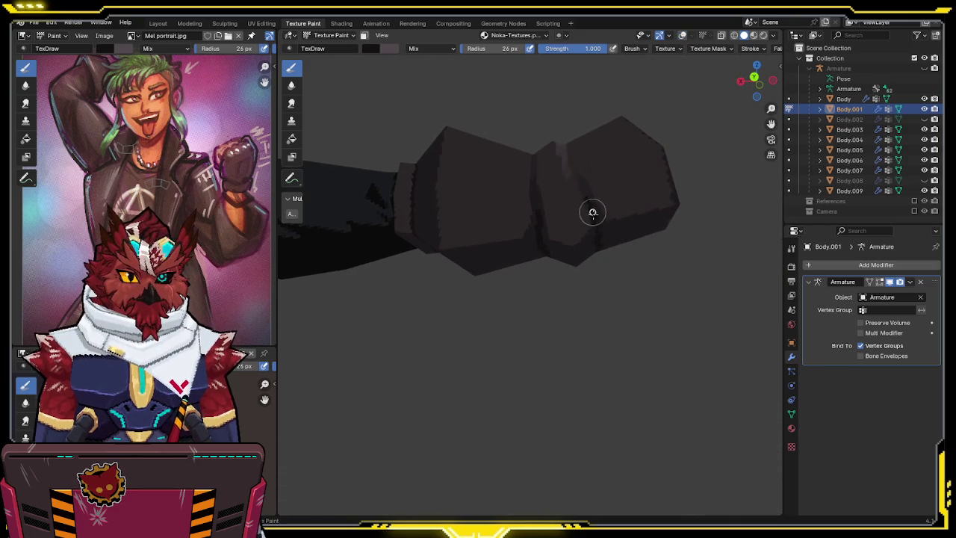
pyautogui.moveTo(604, 178); pyautogui.dragTo(572, 186, button='middle')
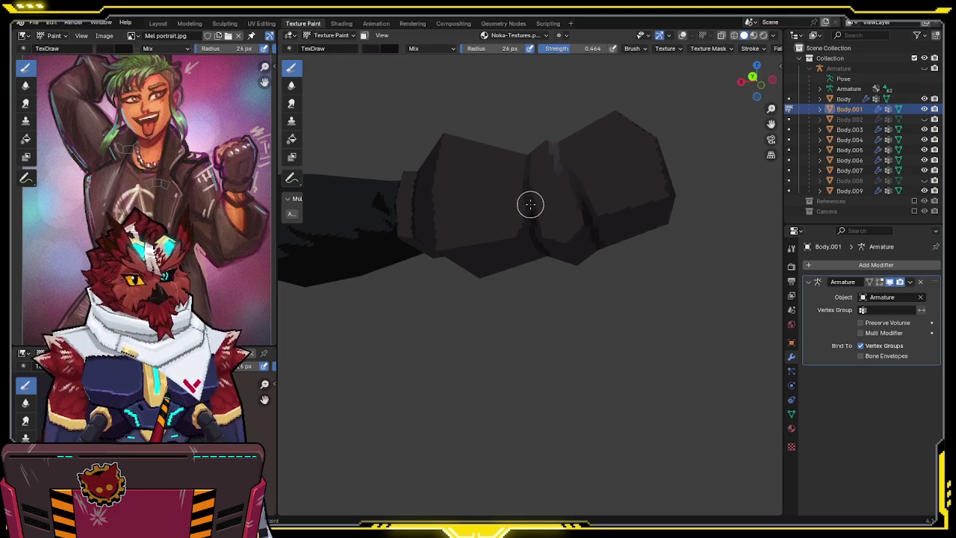
pyautogui.moveTo(612, 165)
pyautogui.mouseDown(button='middle')
pyautogui.moveTo(490, 199)
pyautogui.moveTo(511, 235)
pyautogui.mouseUp(button='middle')
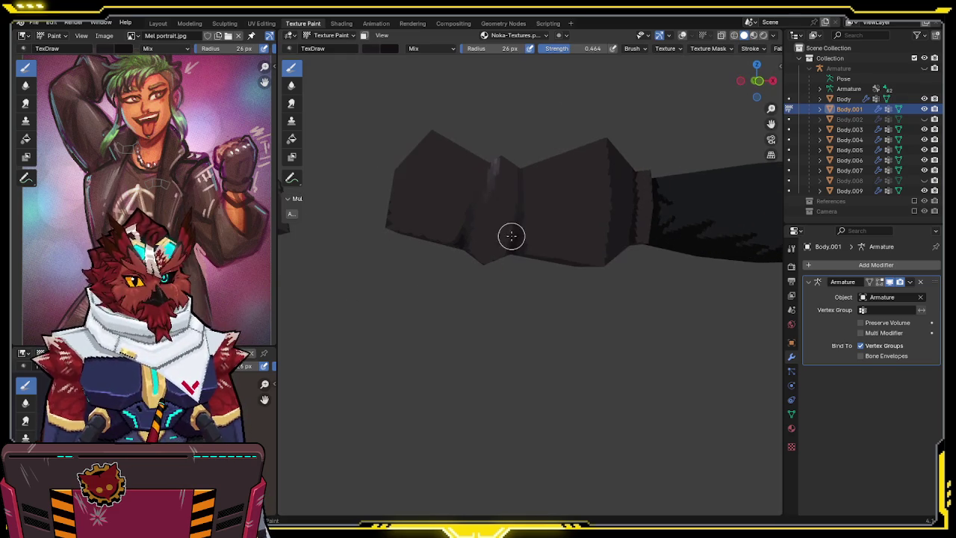
pyautogui.moveTo(575, 163)
pyautogui.mouseDown(button='middle')
pyautogui.moveTo(518, 243)
pyautogui.moveTo(568, 190)
pyautogui.moveTo(559, 209)
pyautogui.moveTo(572, 156)
pyautogui.mouseUp(button='middle')
# Save the project and view both gloves from a side angle.
pyautogui.hotkey('ctrl', 's')
pyautogui.click(761, 66)
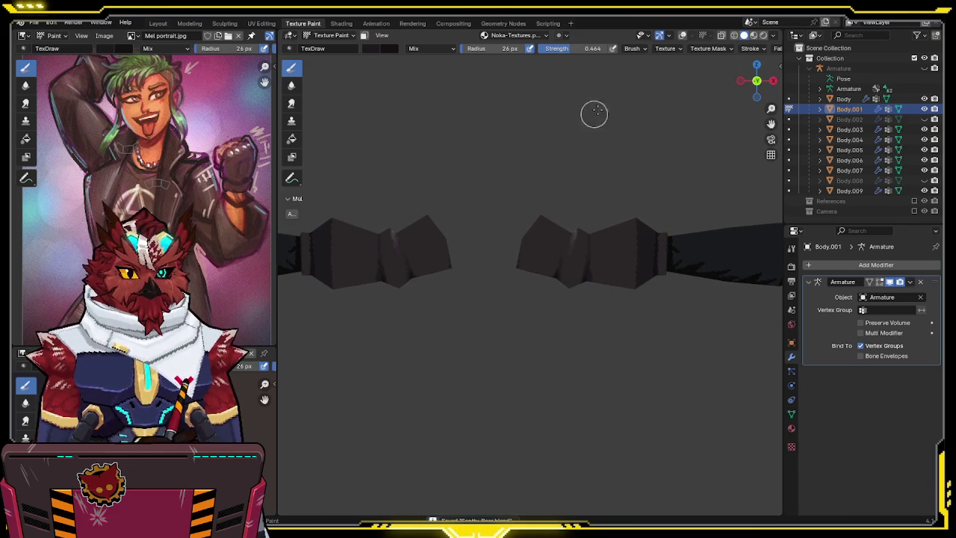
pyautogui.moveTo(661, 111)
pyautogui.mouseDown(button='middle')
pyautogui.moveTo(627, 164)
pyautogui.moveTo(608, 224)
pyautogui.moveTo(612, 196)
pyautogui.moveTo(576, 192)
pyautogui.moveTo(591, 169)
pyautogui.moveTo(567, 168)
pyautogui.moveTo(589, 187)
pyautogui.mouseUp(button='middle')
pyautogui.hotkey('ctrl', 'Tab')
# Switch to Object Mode, select Body.004 and enter Edit Mode in front view.
pyautogui.click(523, 183)
pyautogui.moveTo(523, 183)
pyautogui.mouseDown(button='middle')
pyautogui.moveTo(564, 204)
pyautogui.moveTo(572, 181)
pyautogui.moveTo(565, 199)
pyautogui.moveTo(631, 175)
pyautogui.moveTo(554, 185)
pyautogui.moveTo(531, 229)
pyautogui.moveTo(555, 202)
pyautogui.moveTo(597, 181)
pyautogui.moveTo(504, 183)
pyautogui.moveTo(537, 193)
pyautogui.moveTo(603, 173)
pyautogui.moveTo(574, 201)
pyautogui.mouseUp(button='middle')
pyautogui.click(534, 226)
pyautogui.press('Tab')
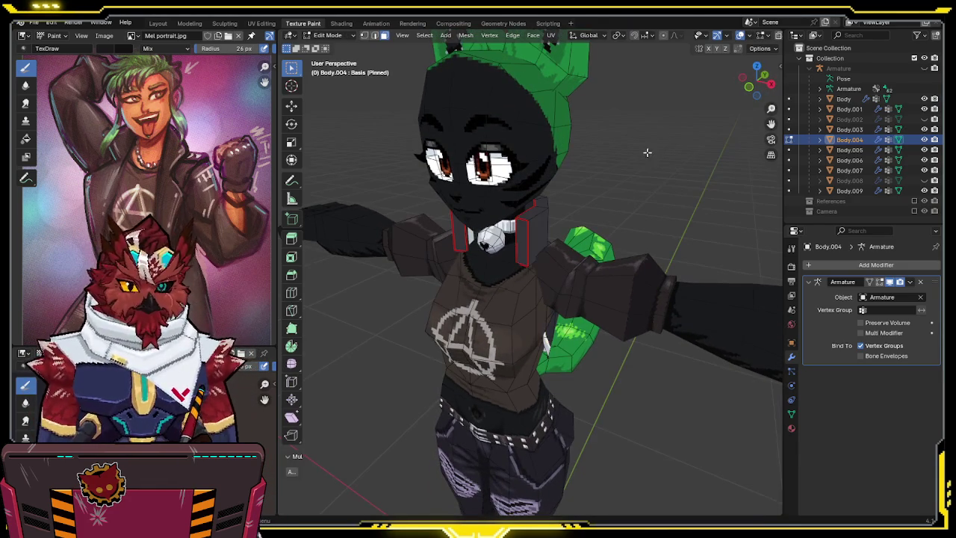
pyautogui.click(747, 89)
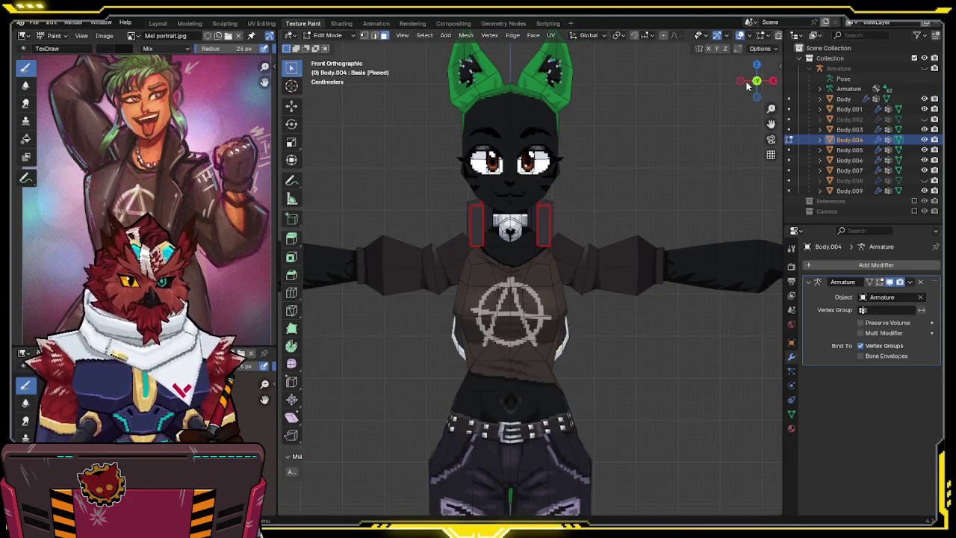
pyautogui.keyDown('shift'); pyautogui.moveTo(527, 212); pyautogui.dragTo(547, 234, button='middle'); pyautogui.keyUp('shift')
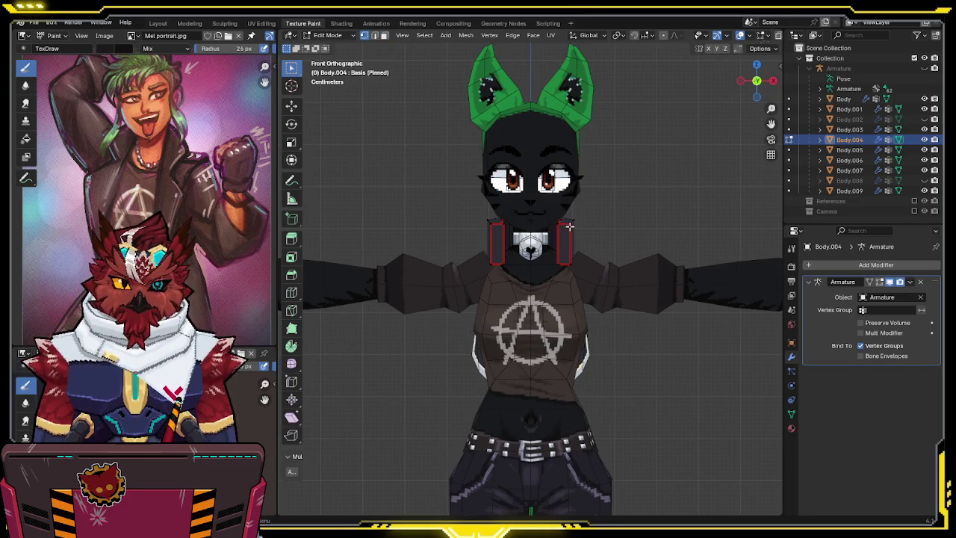
# Select both red neck islands and delete only their faces.
pyautogui.press('l')
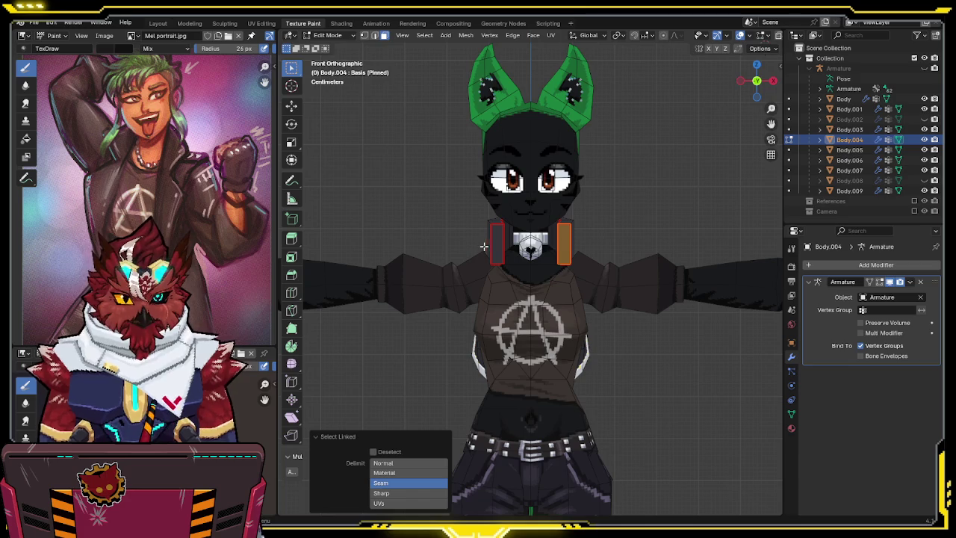
pyautogui.press('l')
pyautogui.moveTo(476, 247)
pyautogui.mouseDown(button='middle')
pyautogui.moveTo(752, 231)
pyautogui.moveTo(662, 249)
pyautogui.moveTo(712, 256)
pyautogui.mouseUp(button='middle')
pyautogui.press('x')
pyautogui.click(681, 274)
pyautogui.hotkey('ctrl', 'z')
pyautogui.press('x')
pyautogui.click(646, 264)
pyautogui.moveTo(645, 264); pyautogui.dragTo(672, 224, button='middle')
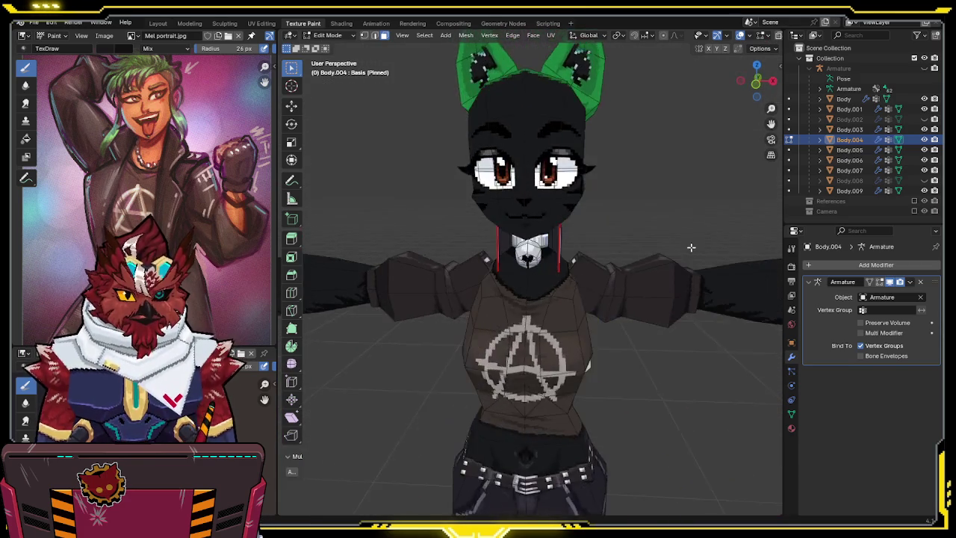
pyautogui.scroll(4, 672, 224)
# Move the neck edges outward in front view into a flared collar.
pyautogui.click(757, 82)
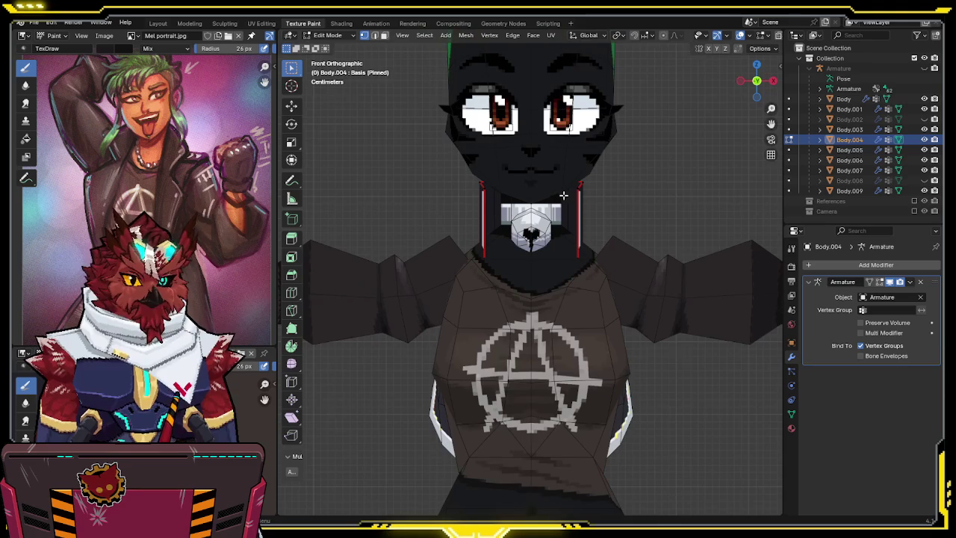
pyautogui.keyDown('shift'); pyautogui.moveTo(630, 256); pyautogui.dragTo(611, 222, button='middle'); pyautogui.keyUp('shift')
pyautogui.hotkey('shift', 'z')
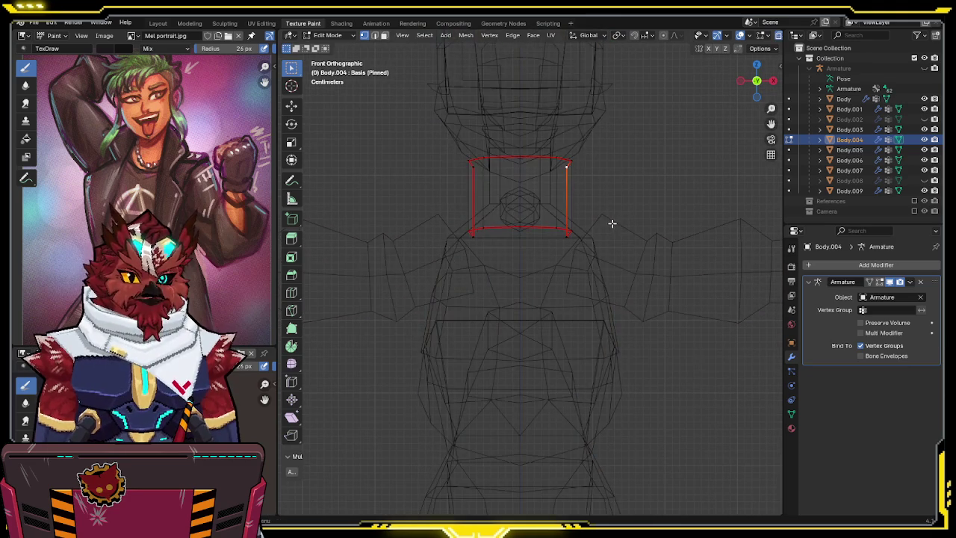
pyautogui.hotkey('shift', 'z')
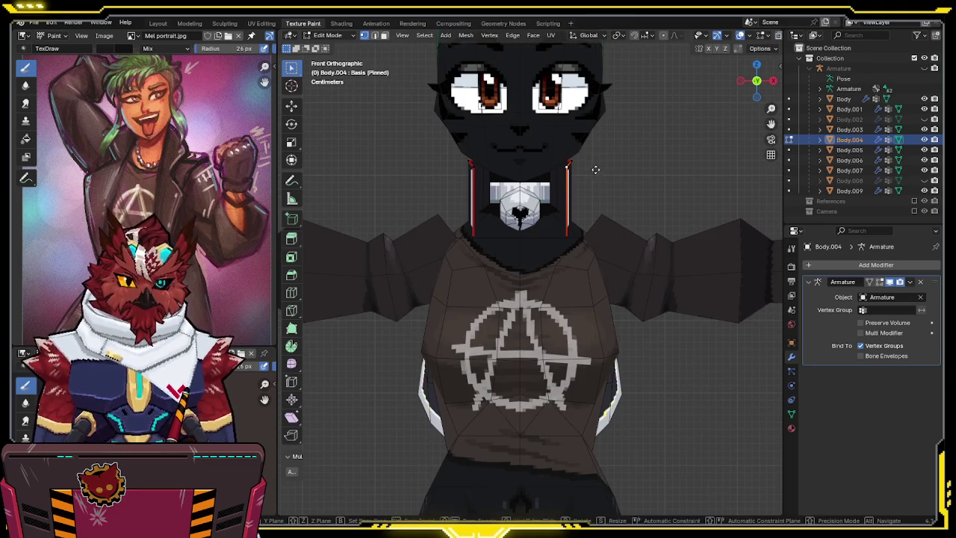
pyautogui.press('g')
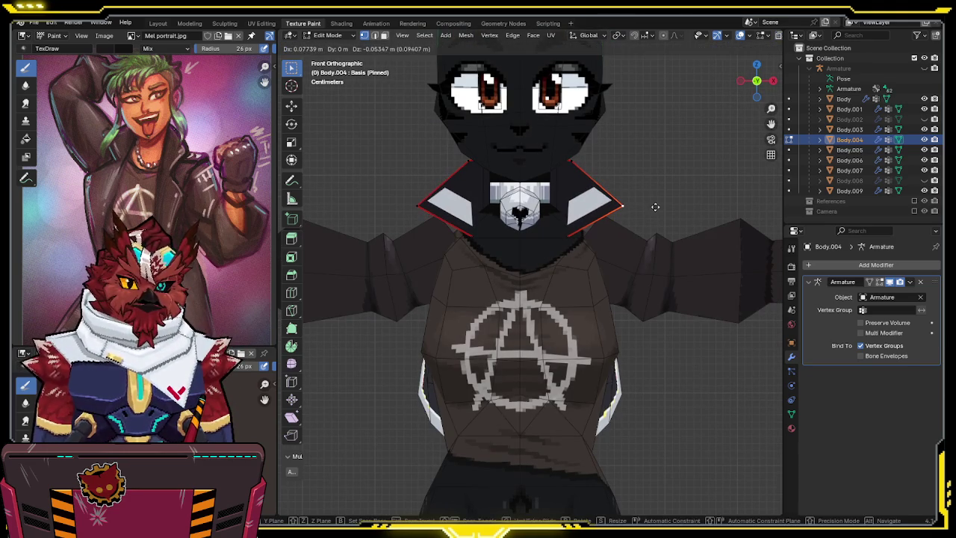
pyautogui.click(625, 171)
pyautogui.press('g')
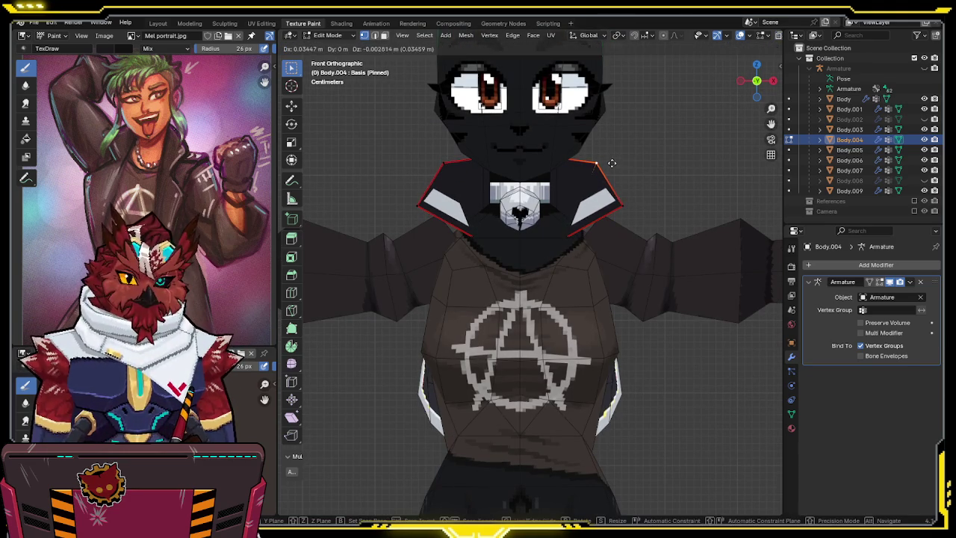
pyautogui.click(612, 161)
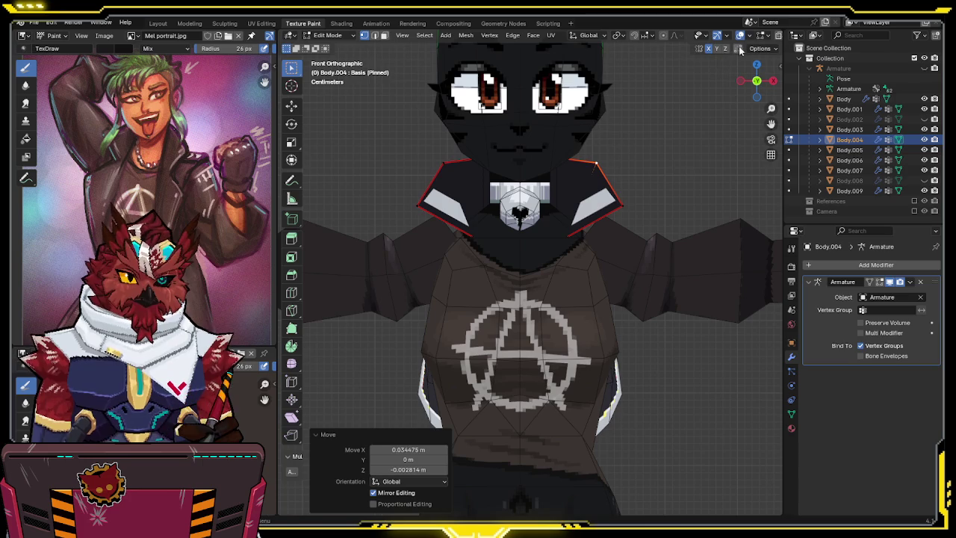
# Refine the collar edges from the side view, lifting them upward.
pyautogui.click(773, 79)
pyautogui.press('g')
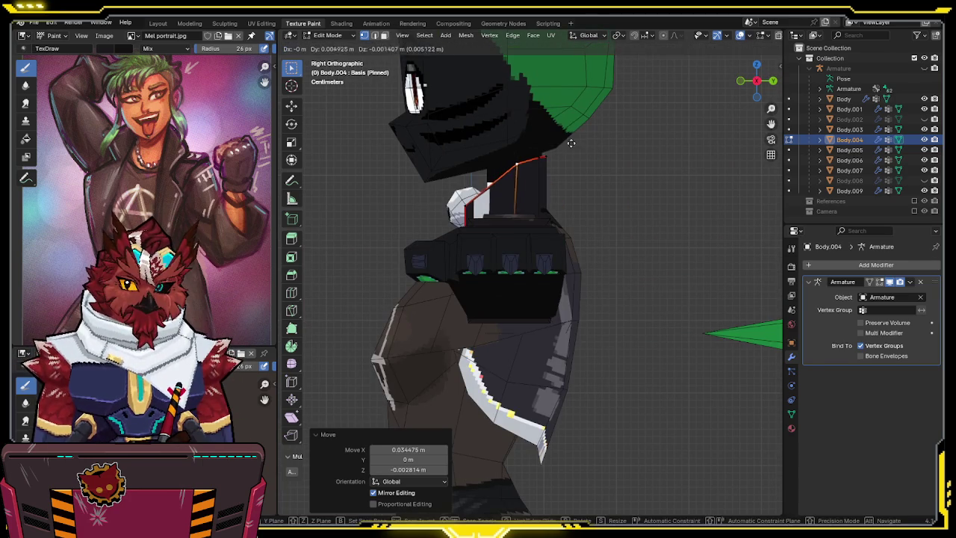
pyautogui.click(553, 153)
pyautogui.press('g')
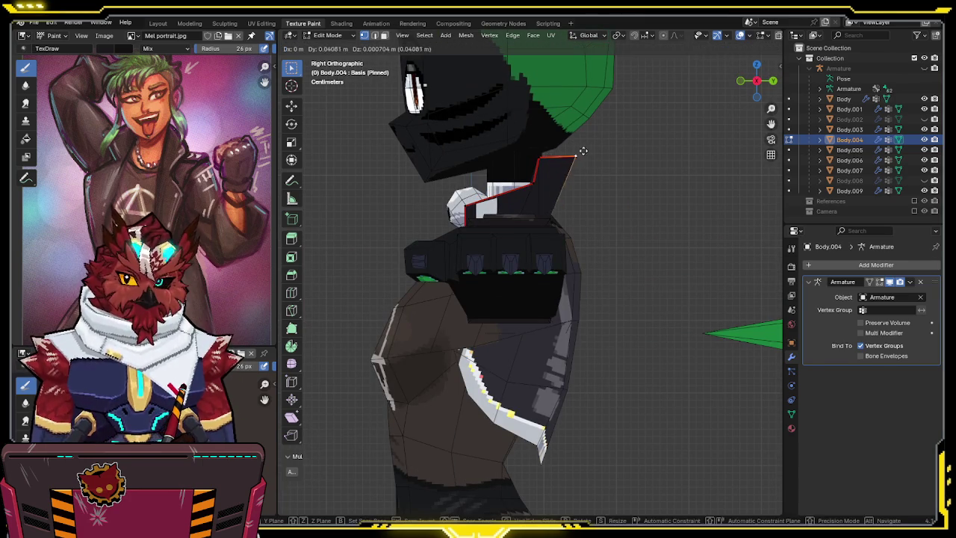
pyautogui.click(572, 170)
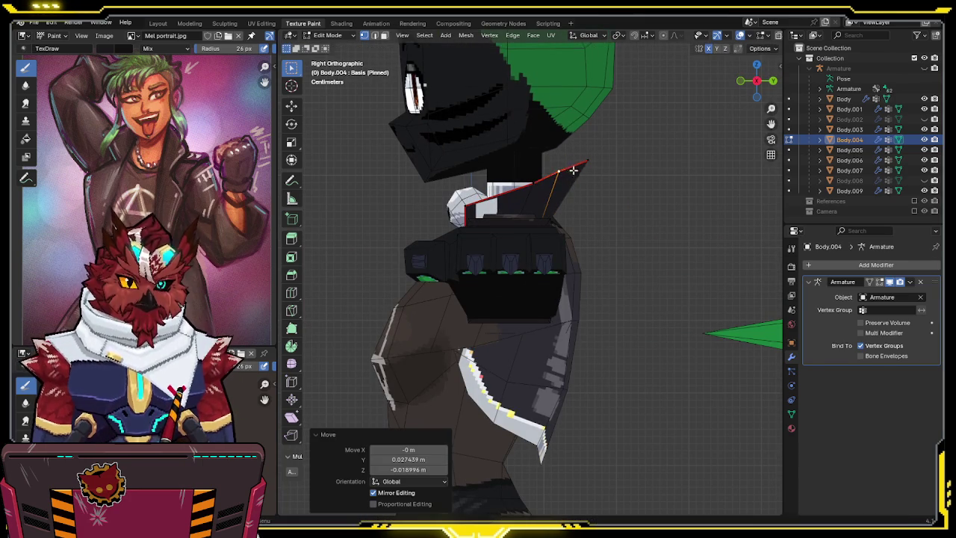
pyautogui.press('g')
pyautogui.click(493, 201)
pyautogui.moveTo(493, 201)
pyautogui.mouseDown(button='middle')
pyautogui.moveTo(595, 218)
pyautogui.moveTo(520, 234)
pyautogui.moveTo(506, 222)
pyautogui.moveTo(553, 216)
pyautogui.moveTo(567, 241)
pyautogui.moveTo(633, 226)
pyautogui.moveTo(589, 235)
pyautogui.moveTo(640, 231)
pyautogui.moveTo(663, 265)
pyautogui.moveTo(725, 256)
pyautogui.moveTo(746, 119)
pyautogui.mouseUp(button='middle')
pyautogui.hotkey('shift', 'z')
# Reposition the collar corner vertices from perspective and top-down views.
pyautogui.hotkey('shift', 'z')
pyautogui.hotkey('shift', 'z')
pyautogui.press('g')
pyautogui.hotkey('shift', 'z')
pyautogui.click(640, 229)
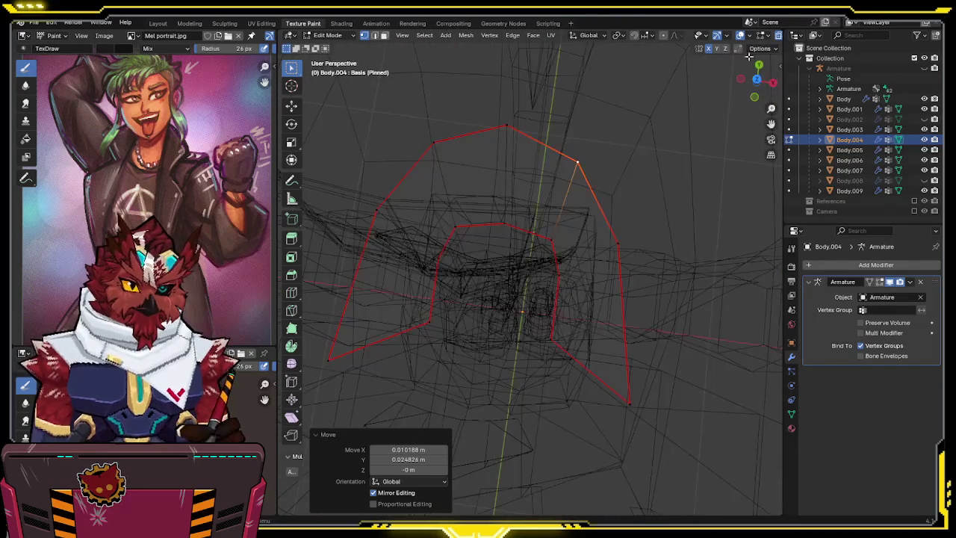
pyautogui.click(757, 81)
pyautogui.press('g')
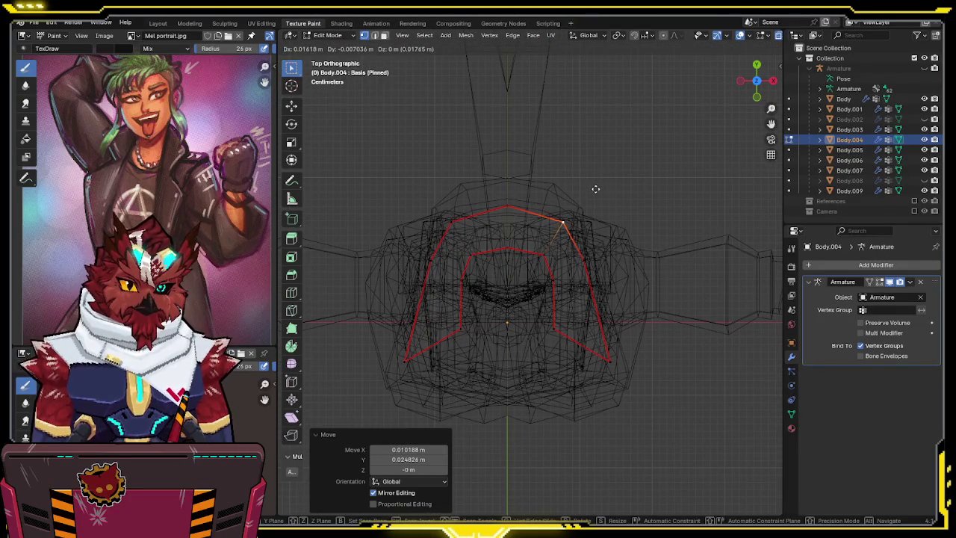
pyautogui.click(595, 189)
pyautogui.press('g')
pyautogui.click(522, 256)
pyautogui.press('g')
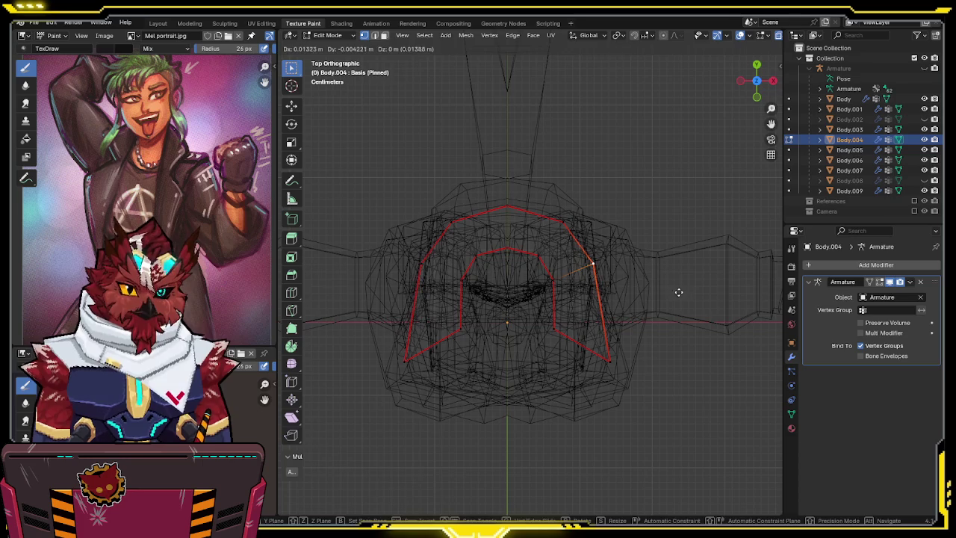
pyautogui.click(677, 291)
pyautogui.hotkey('shift', 'z')
pyautogui.moveTo(674, 287)
pyautogui.mouseDown(button='middle')
pyautogui.moveTo(624, 189)
pyautogui.moveTo(642, 224)
pyautogui.mouseUp(button='middle')
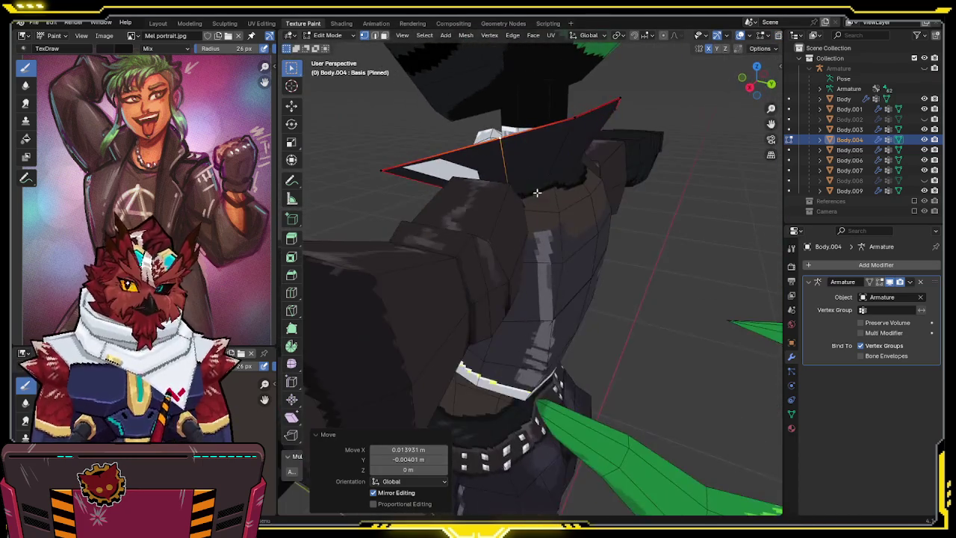
# Raise the top centre collar vertex straight up along Z in front view.
pyautogui.click(748, 87)
pyautogui.scroll(4, 550, 209)
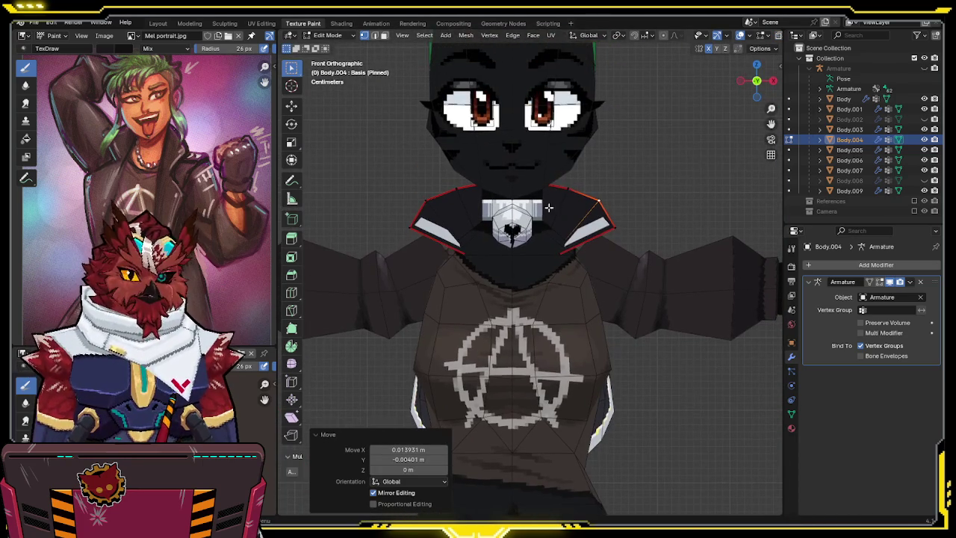
pyautogui.hotkey('shift', 'z')
pyautogui.click(512, 175)
pyautogui.press('g')
pyautogui.press('z')
pyautogui.click(512, 167)
# Move the right collar vertex up and outward, then check the collar shape.
pyautogui.click(586, 184)
pyautogui.press('g')
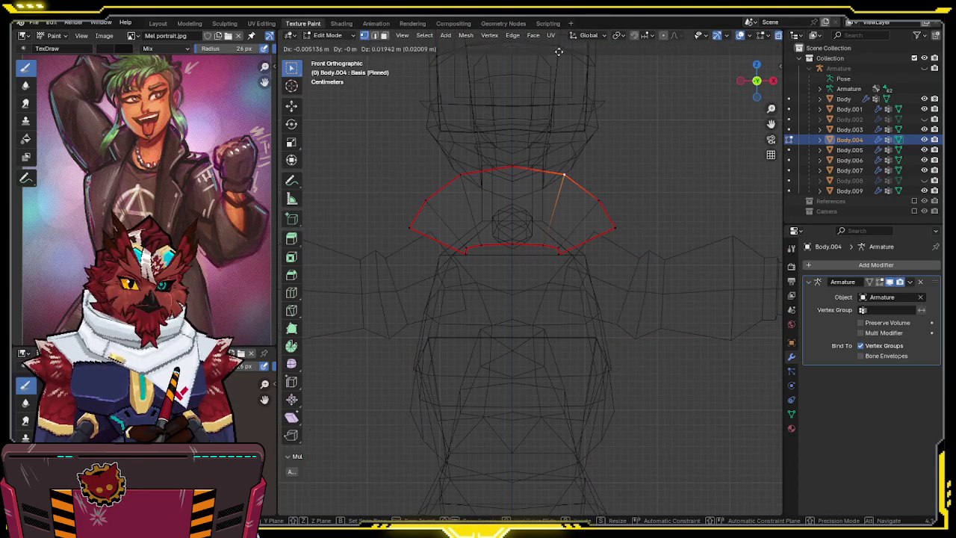
pyautogui.click(597, 149)
pyautogui.press('g')
pyautogui.click(588, 166)
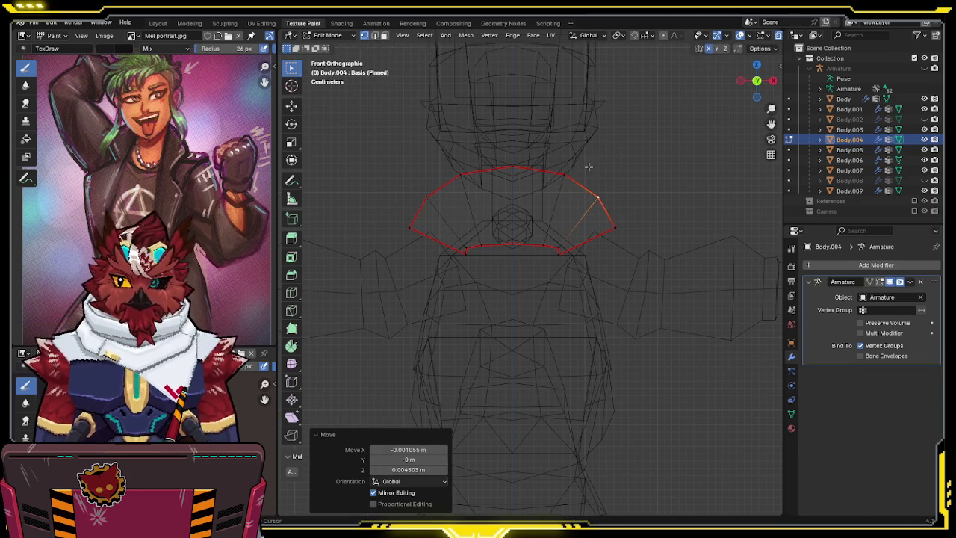
pyautogui.hotkey('shift', 'z')
pyautogui.moveTo(625, 220)
pyautogui.mouseDown(button='middle')
pyautogui.moveTo(487, 203)
pyautogui.moveTo(597, 217)
pyautogui.moveTo(563, 179)
pyautogui.moveTo(507, 179)
pyautogui.moveTo(510, 246)
pyautogui.moveTo(540, 241)
pyautogui.moveTo(554, 262)
pyautogui.moveTo(584, 268)
pyautogui.mouseUp(button='middle')
# Return to an X-ray front view and select a collar edge.
pyautogui.hotkey('shift', 'z')
pyautogui.hotkey('shift', 'z')
pyautogui.press('KP_1')
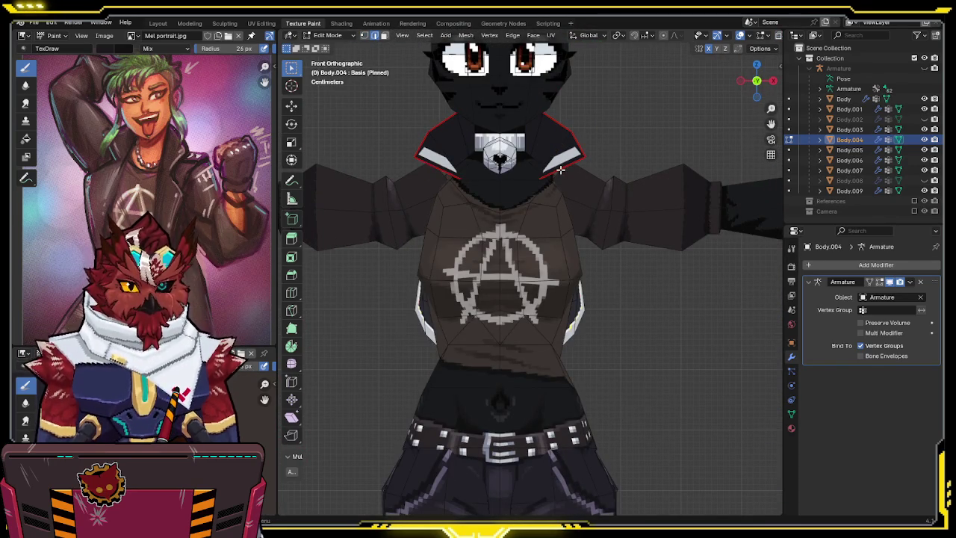
pyautogui.click(560, 171)
pyautogui.hotkey('shift', 'z')
# Cancel the edge move and undo the collar extrusion.
pyautogui.press('g')
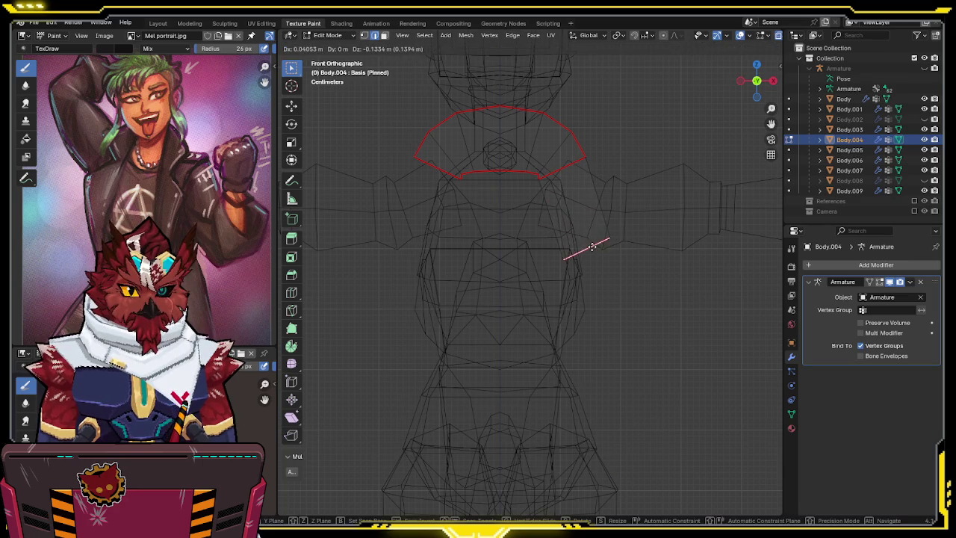
pyautogui.rightClick(591, 245)
pyautogui.hotkey('ctrl', 'z')
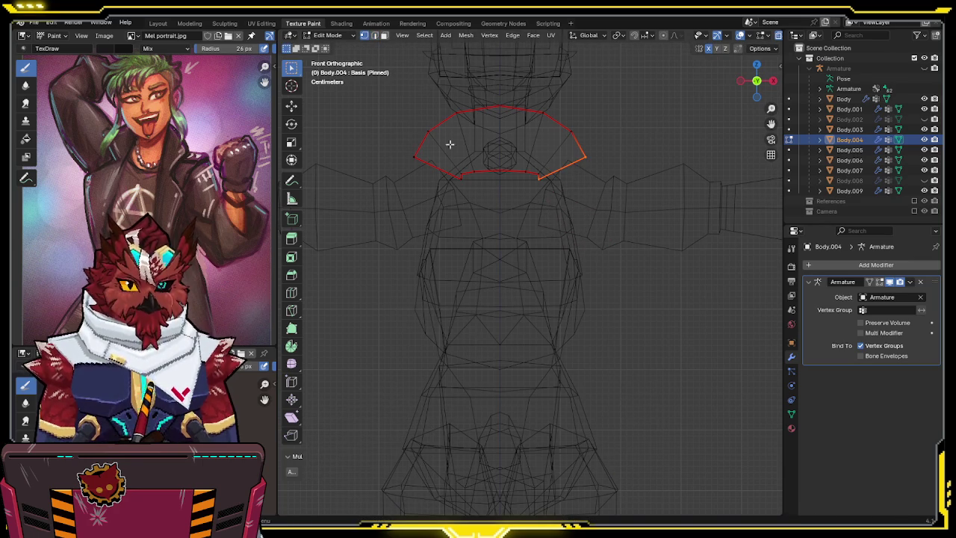
# Delete one half of the collar piece's faces so only one side remains.
pyautogui.press('l')
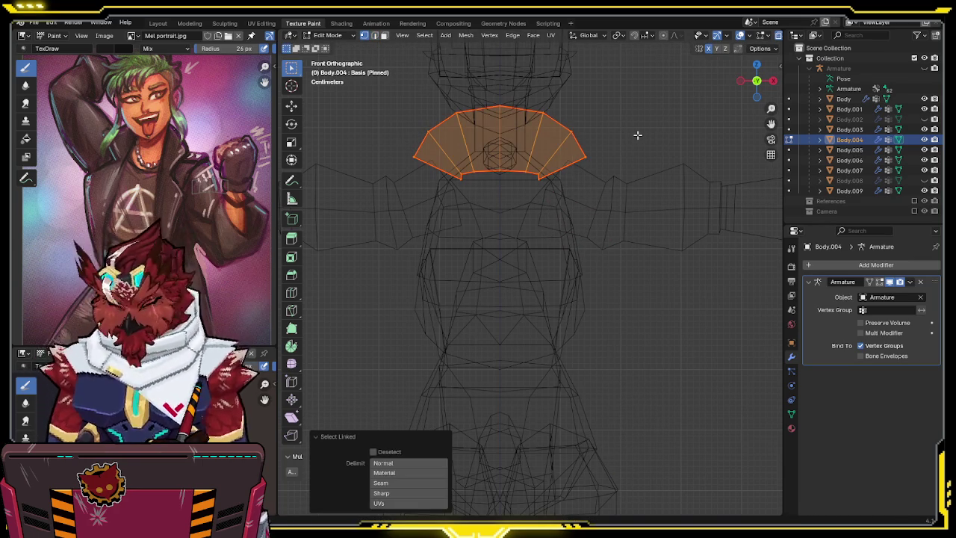
pyautogui.press('Tab')
pyautogui.hotkey('shift', 'z')
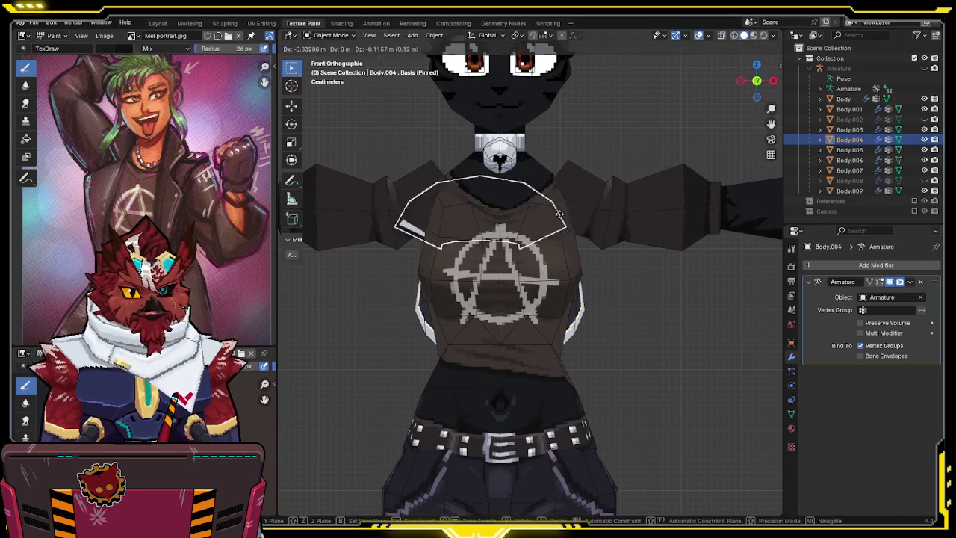
pyautogui.press('Tab')
pyautogui.hotkey('shift', 'z')
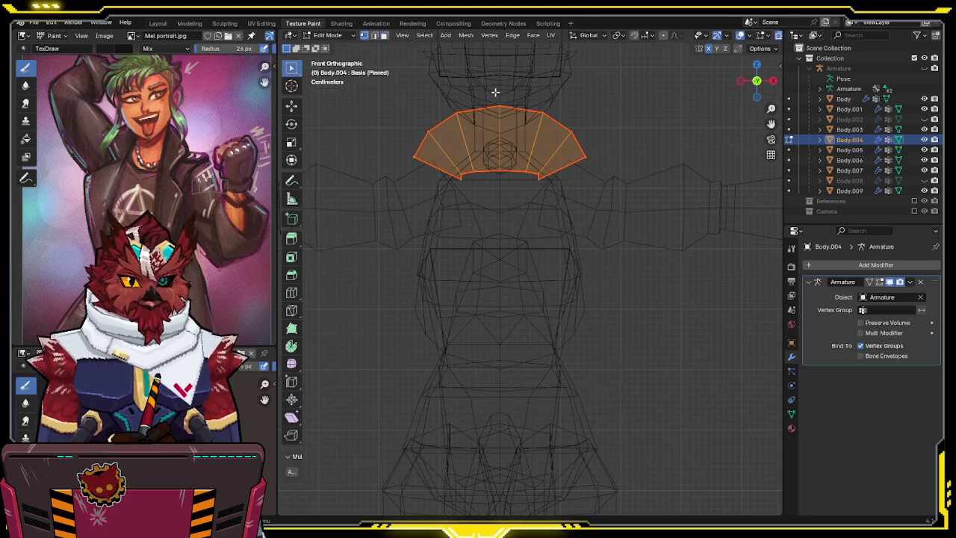
pyautogui.keyDown('ctrl'); pyautogui.moveTo(478, 125); pyautogui.dragTo(586, 183); pyautogui.keyUp('ctrl')
pyautogui.press('x')
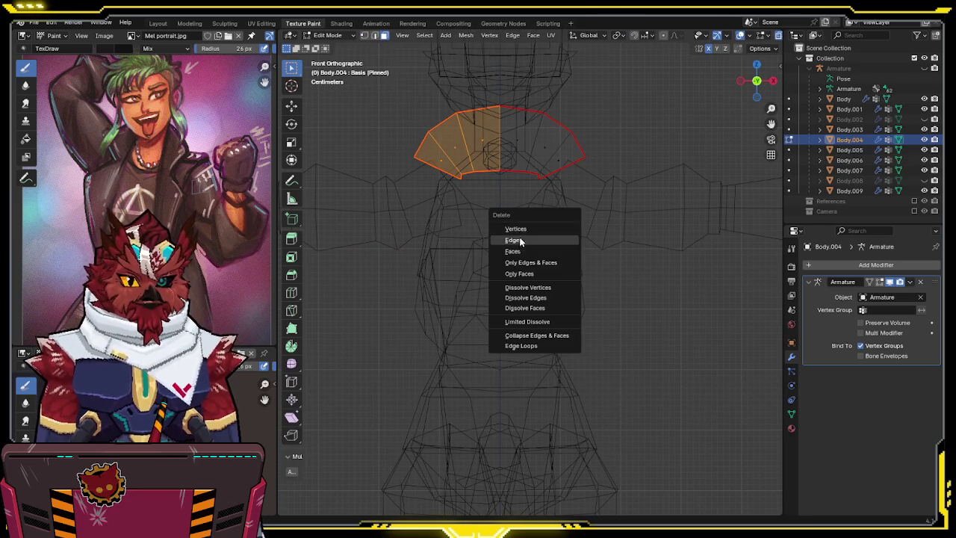
pyautogui.click(516, 250)
# Delete all shape keys from the collar and add a Mirror modifier.
pyautogui.click(792, 415)
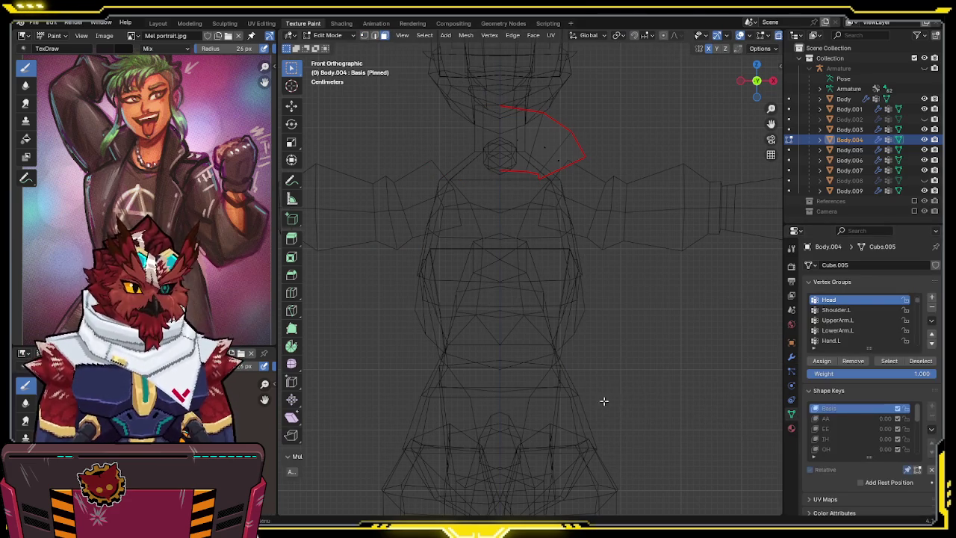
pyautogui.click(931, 429)
pyautogui.click(873, 337)
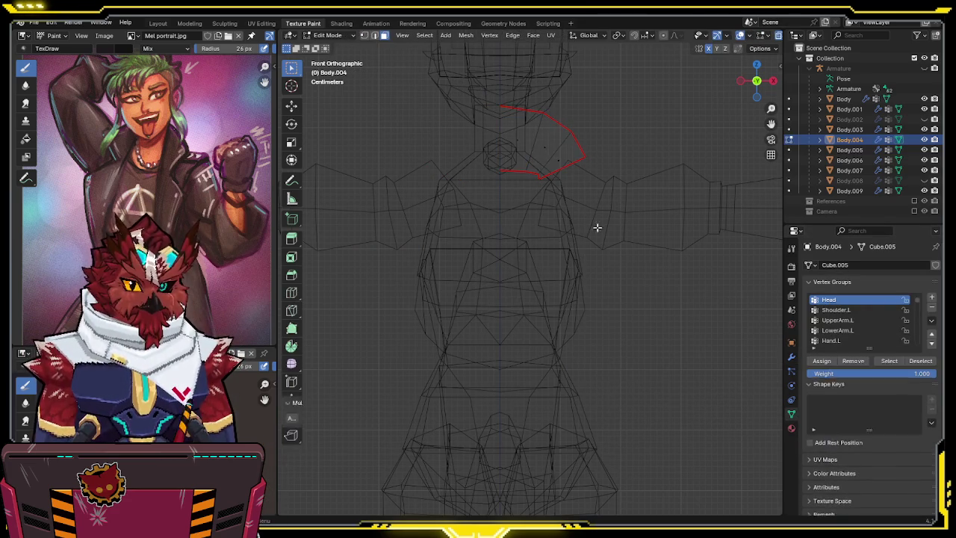
pyautogui.press('q')
pyautogui.click(558, 210)
# Extrude an edge of the collar downward in edge mode and check it from the front.
pyautogui.press('2')
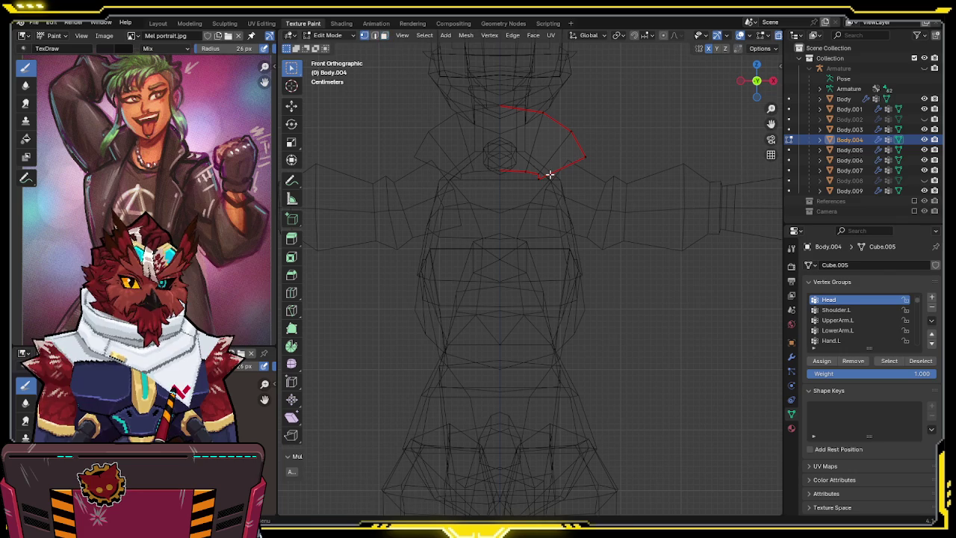
pyautogui.press('e')
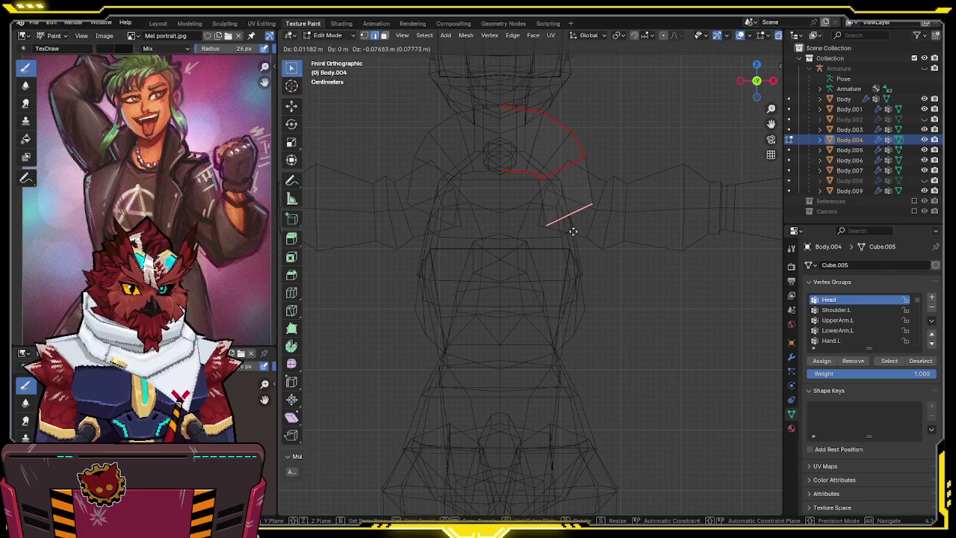
pyautogui.click(586, 259)
pyautogui.hotkey('shift', 'z')
pyautogui.moveTo(619, 256)
pyautogui.mouseDown(button='middle')
pyautogui.moveTo(555, 246)
pyautogui.moveTo(591, 267)
pyautogui.moveTo(627, 247)
pyautogui.mouseUp(button='middle')
pyautogui.click(752, 82)
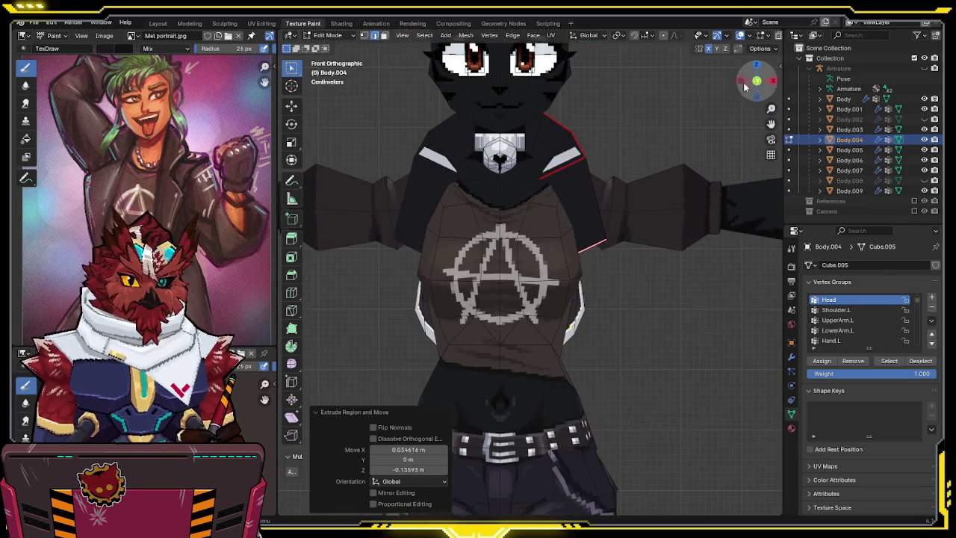
# Reposition the newly extruded edge, sliding it sideways along X to fit the chest.
pyautogui.press('g')
pyautogui.click(760, 264)
pyautogui.hotkey('shift', 'z')
pyautogui.press('g')
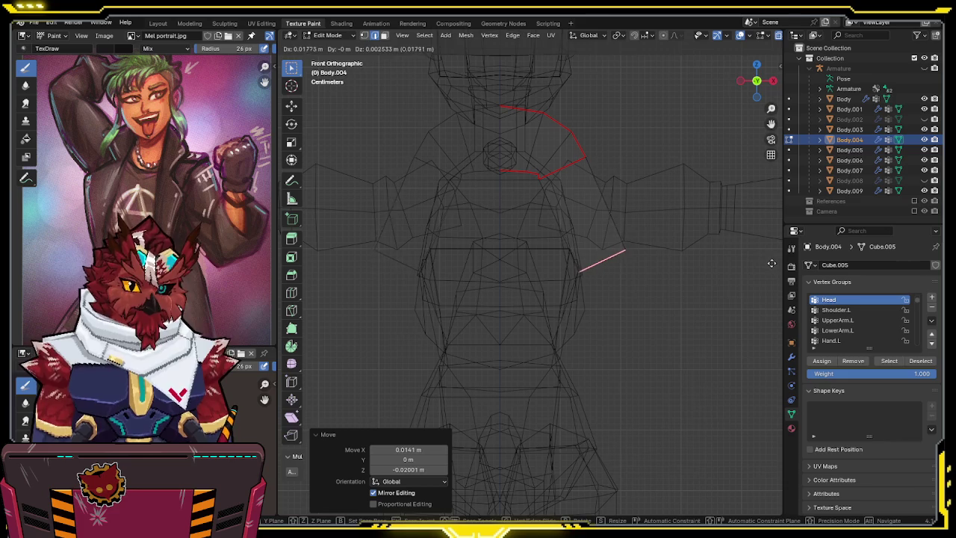
pyautogui.click(771, 266)
pyautogui.moveTo(770, 266)
pyautogui.mouseDown(button='middle')
pyautogui.moveTo(695, 241)
pyautogui.moveTo(706, 240)
pyautogui.mouseUp(button='middle')
pyautogui.press('g')
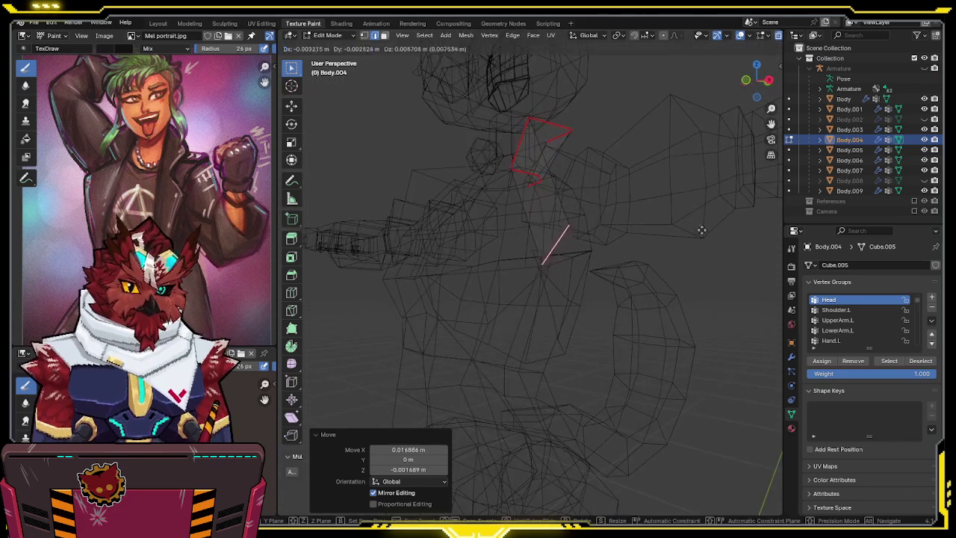
pyautogui.click(600, 76)
pyautogui.moveTo(603, 122)
pyautogui.mouseDown(button='middle')
pyautogui.moveTo(652, 175)
pyautogui.moveTo(751, 81)
pyautogui.moveTo(782, 66)
pyautogui.mouseUp(button='middle')
pyautogui.click(755, 81)
pyautogui.press('g')
pyautogui.press('x')
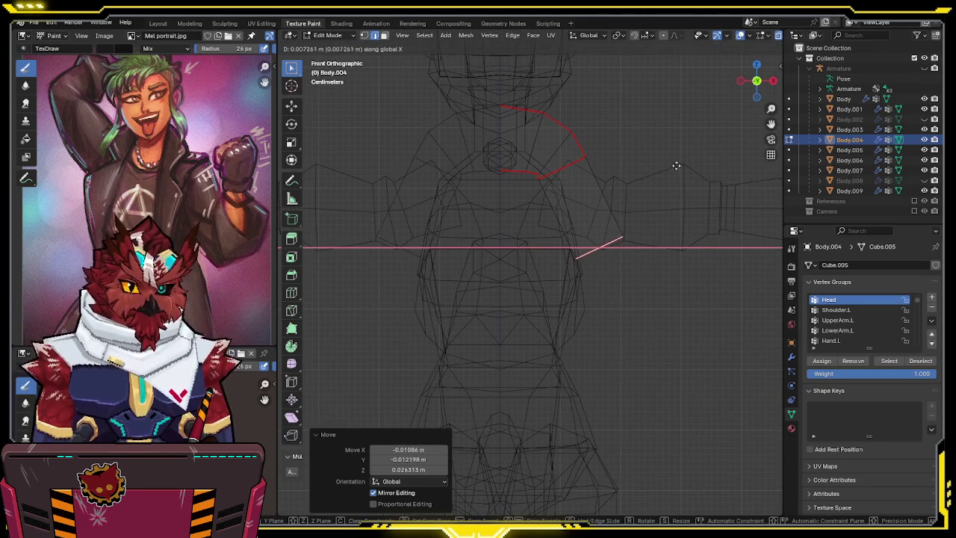
pyautogui.click(670, 167)
pyautogui.hotkey('shift', 'z')
pyautogui.hotkey('shift', 'z')
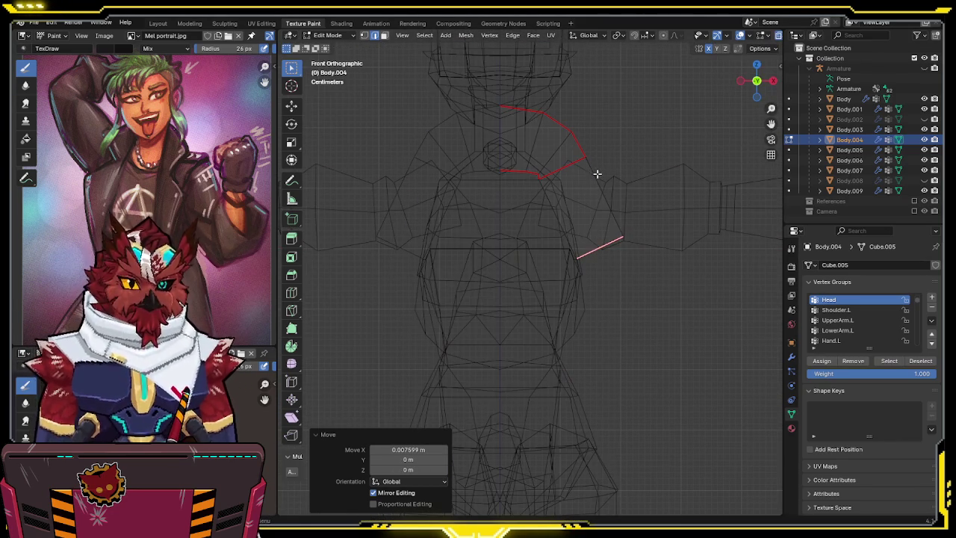
# Adjust the new edge's vertices and merge two of them at the last one.
pyautogui.click(613, 230)
pyautogui.press('g')
pyautogui.press('Escape')
pyautogui.press('g')
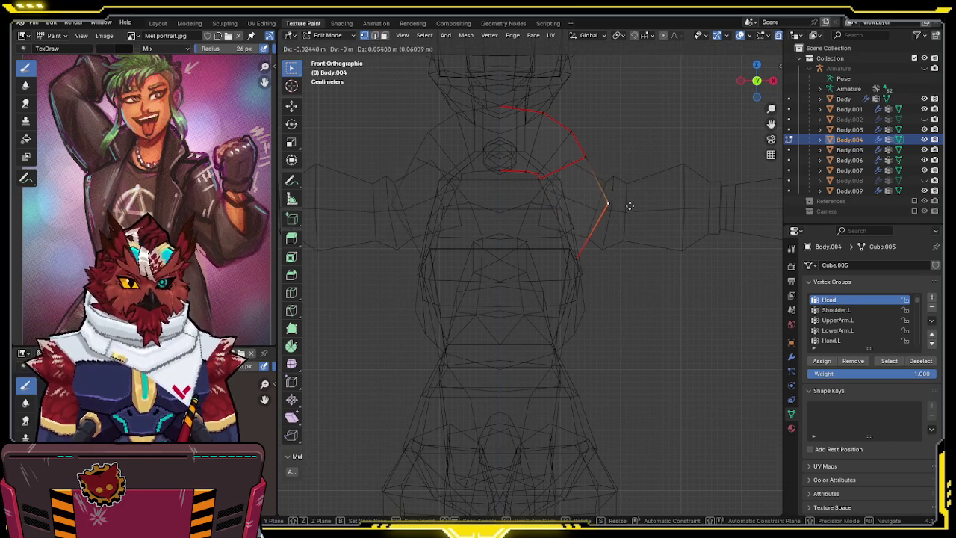
pyautogui.click(629, 209)
pyautogui.click(601, 178)
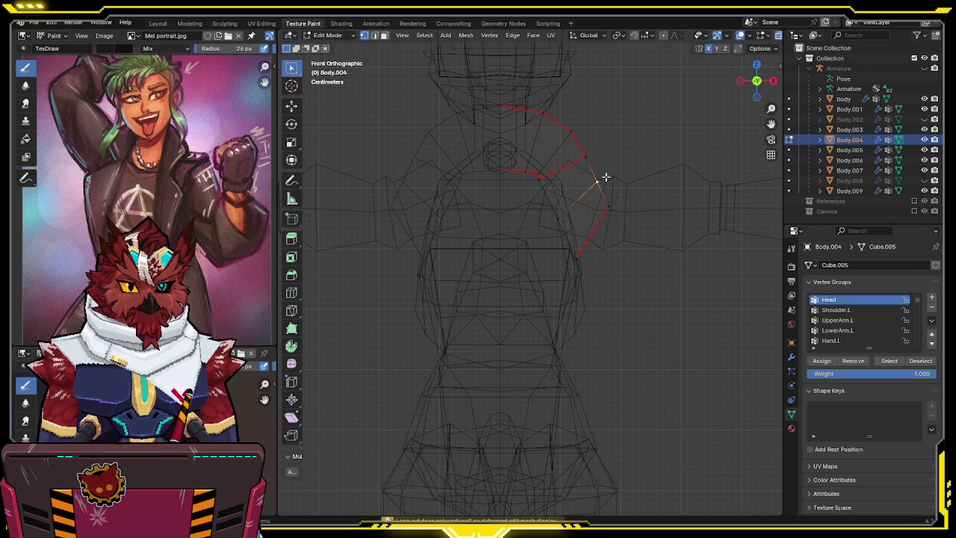
pyautogui.press('g')
pyautogui.click(575, 179)
pyautogui.click(541, 174)
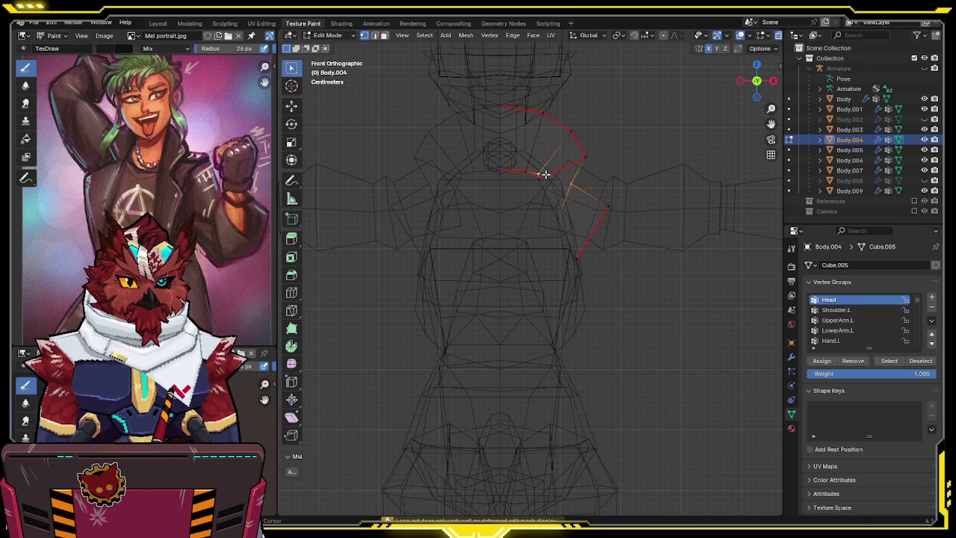
pyautogui.press('q')
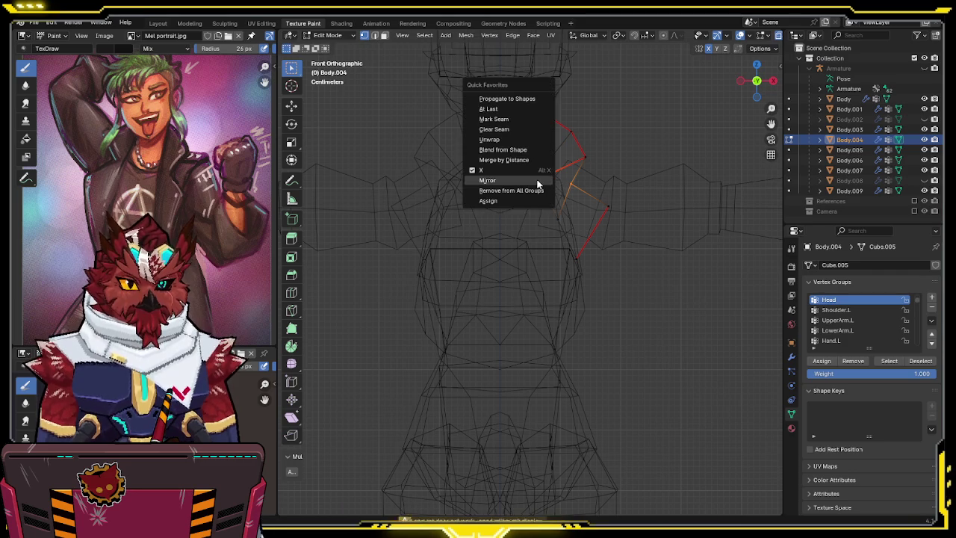
pyautogui.click(493, 110)
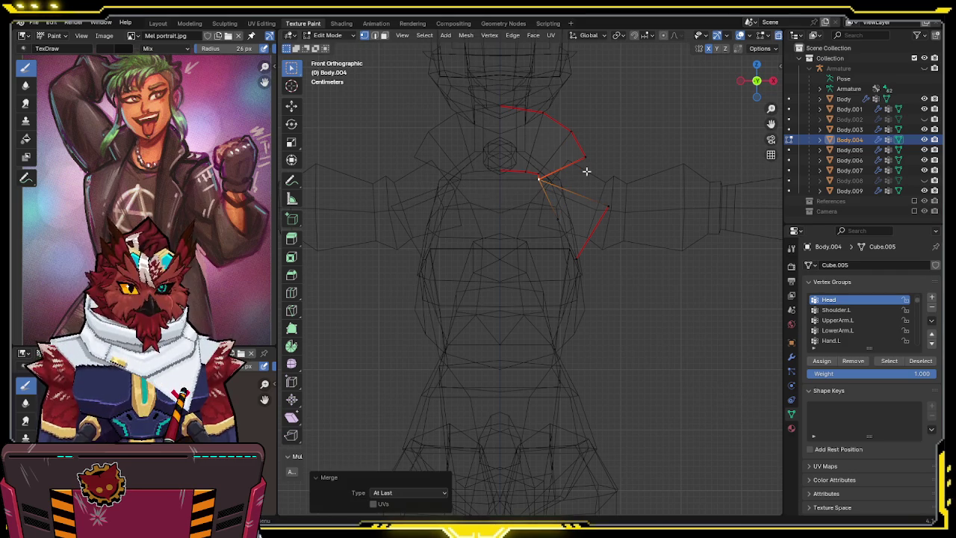
# Move the jacket-side vertex, pushing it back along Y to follow the torso.
pyautogui.click(610, 209)
pyautogui.press('g')
pyautogui.click(604, 214)
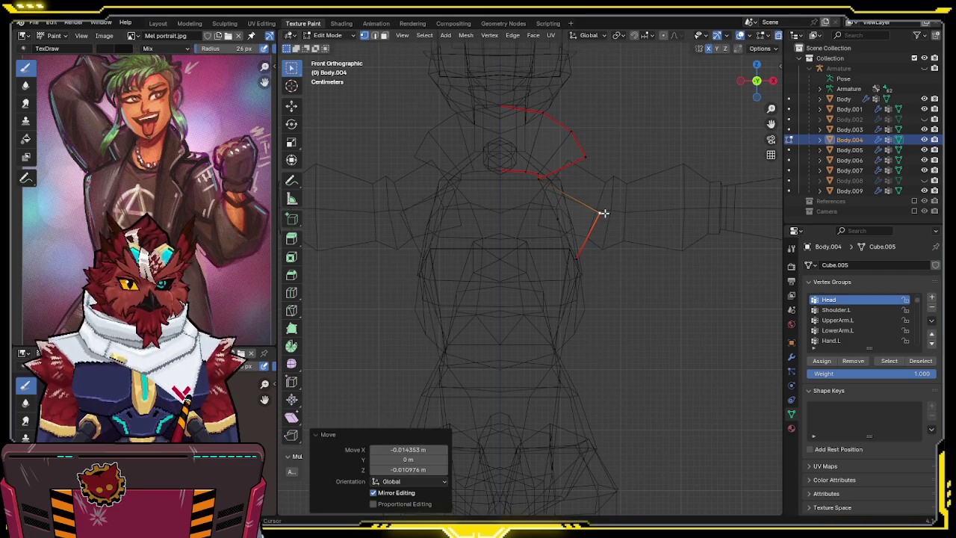
pyautogui.hotkey('shift', 'z')
pyautogui.moveTo(633, 200); pyautogui.dragTo(557, 214, button='middle')
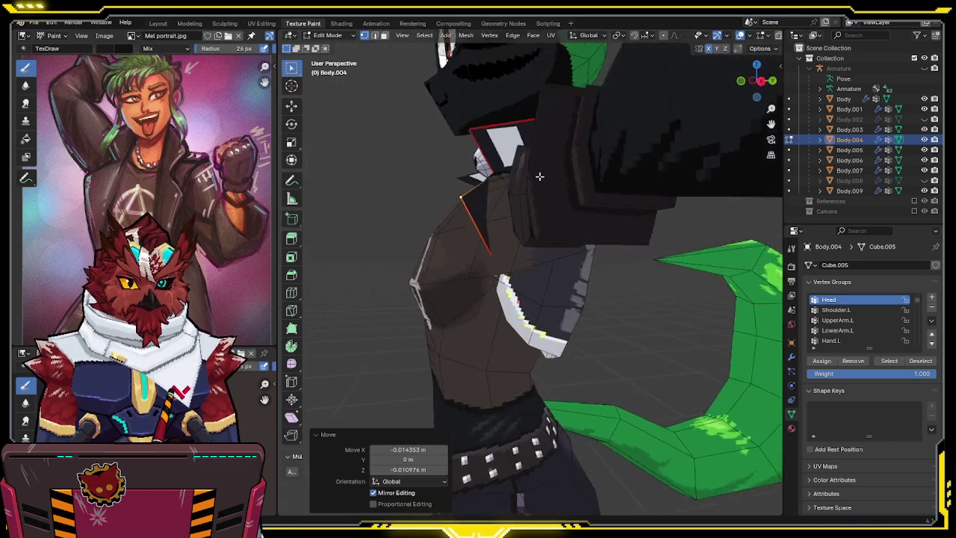
pyautogui.press('g')
pyautogui.press('y')
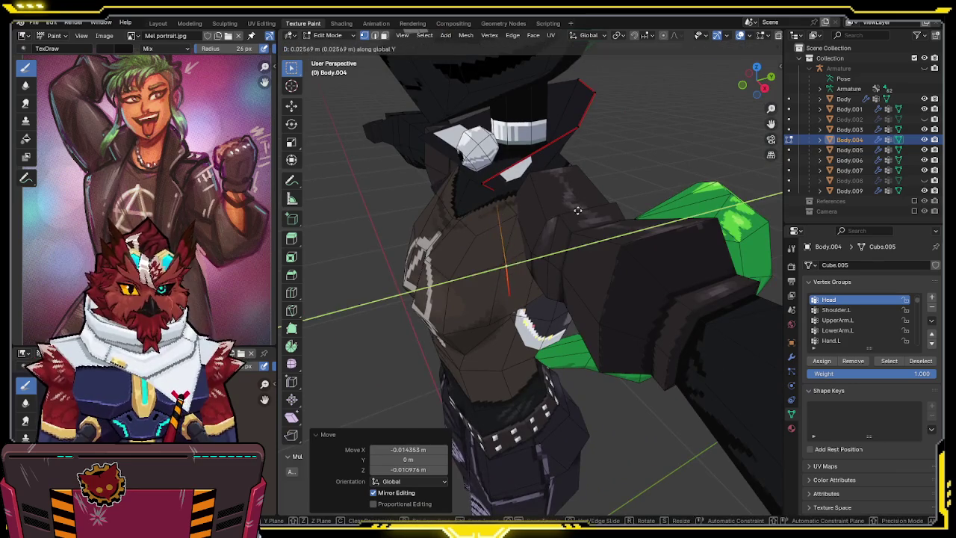
pyautogui.click(577, 210)
pyautogui.moveTo(577, 210); pyautogui.dragTo(620, 204, button='middle')
pyautogui.hotkey('shift', 'z')
pyautogui.press('KP_1')
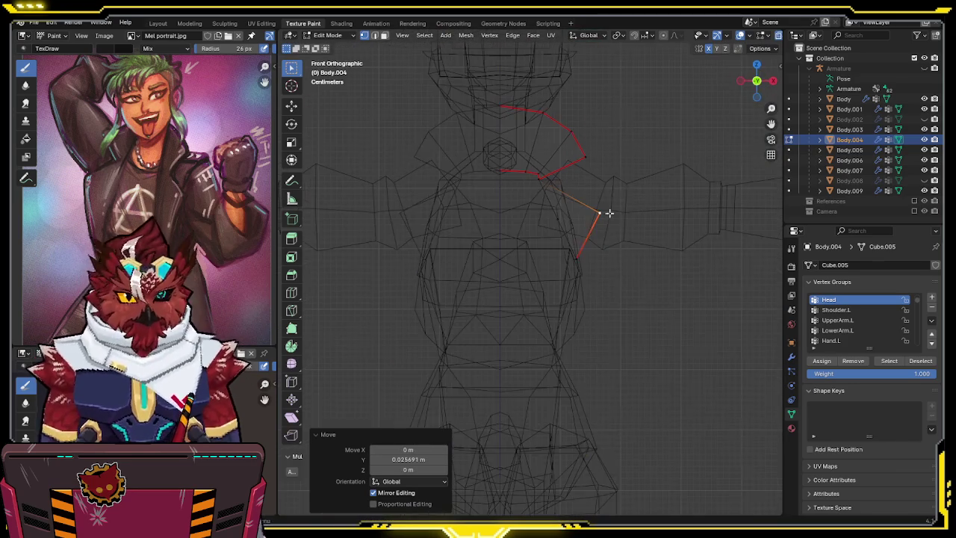
pyautogui.press('g')
pyautogui.click(602, 216)
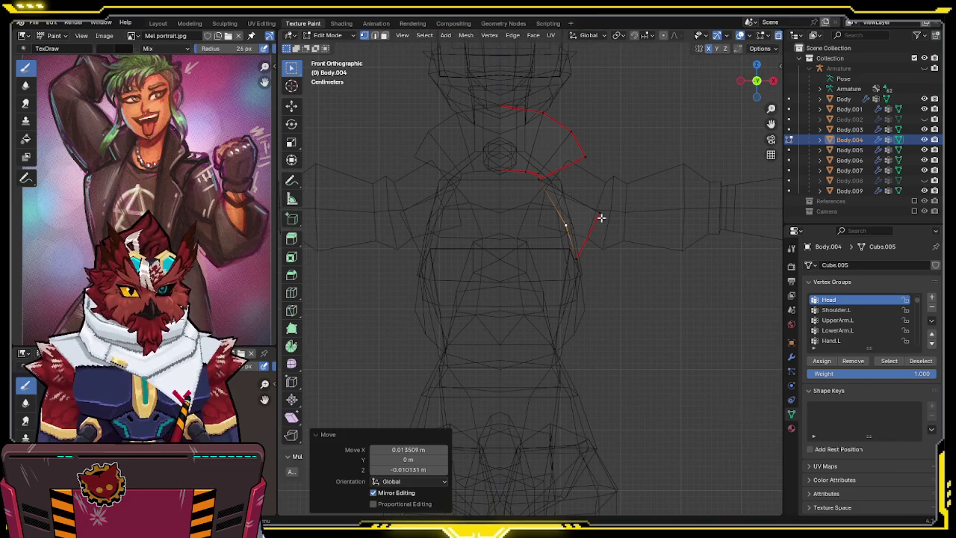
# Refine the lapel with a depth move along Y and two sideways moves along X.
pyautogui.hotkey('shift', 'z')
pyautogui.moveTo(624, 207)
pyautogui.mouseDown(button='middle')
pyautogui.moveTo(575, 213)
pyautogui.moveTo(537, 267)
pyautogui.moveTo(497, 237)
pyautogui.moveTo(490, 256)
pyautogui.moveTo(574, 222)
pyautogui.mouseUp(button='middle')
pyautogui.hotkey('shift', 'z')
pyautogui.press('g')
pyautogui.press('y')
pyautogui.click(508, 257)
pyautogui.hotkey('shift', 'z')
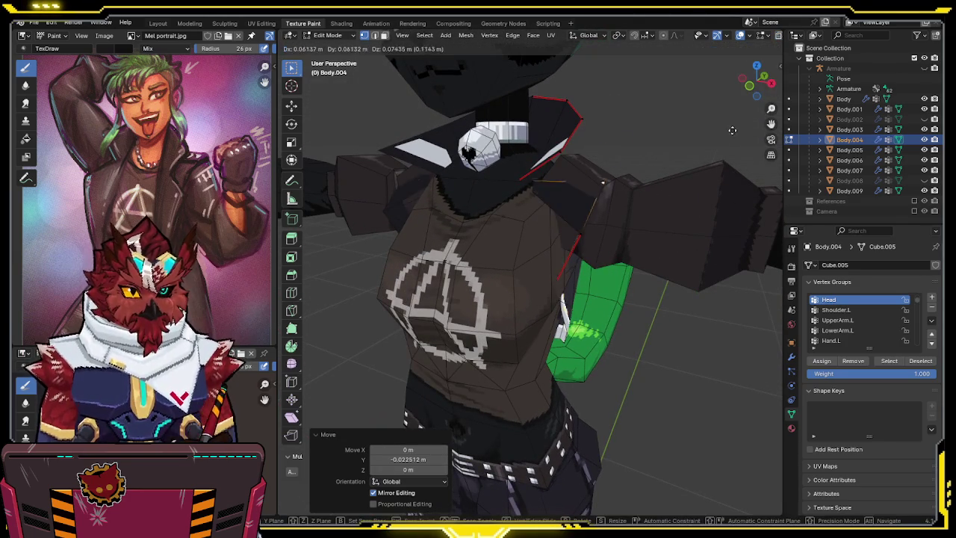
pyautogui.moveTo(559, 190); pyautogui.dragTo(597, 193, button='middle')
pyautogui.press('g')
pyautogui.press('x')
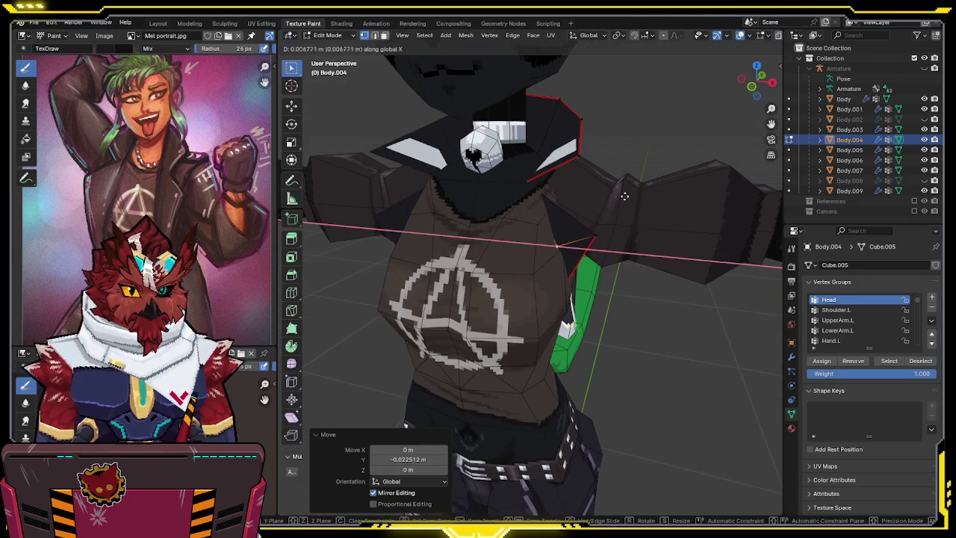
pyautogui.click(608, 194)
pyautogui.hotkey('shift', 'z')
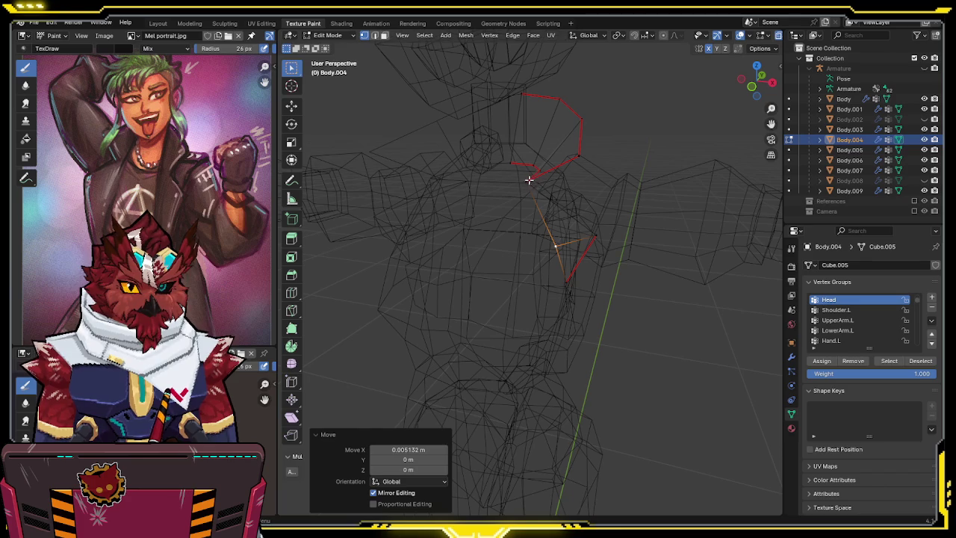
pyautogui.hotkey('shift', 'z')
pyautogui.press('g')
pyautogui.press('x')
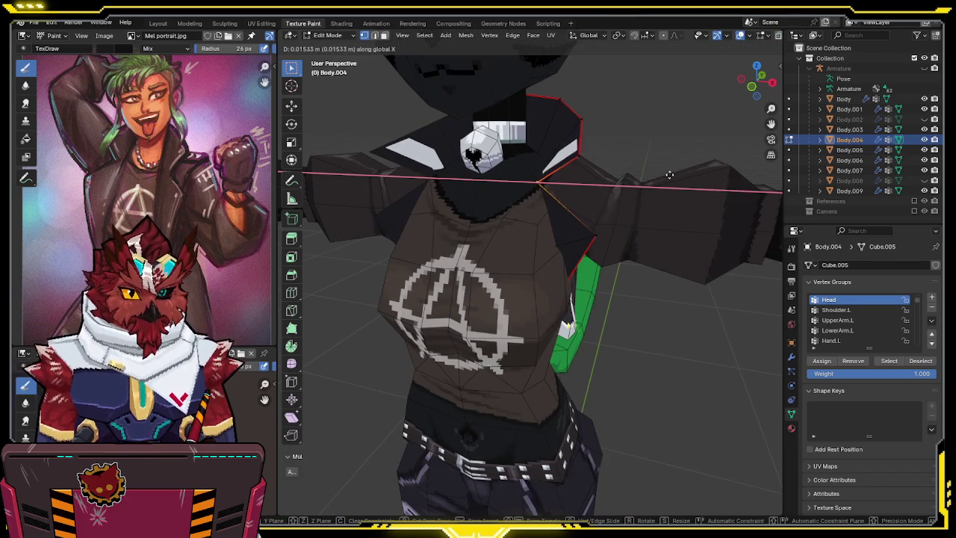
pyautogui.click(669, 176)
# Fine-tune the collar vertex with plane-constrained moves, finishing with a Y-axis shift for the lapel.
pyautogui.moveTo(668, 176)
pyautogui.mouseDown(button='middle')
pyautogui.moveTo(685, 171)
pyautogui.moveTo(699, 208)
pyautogui.mouseUp(button='middle')
pyautogui.press('g')
pyautogui.hotkey('shift', 'x')
pyautogui.click(717, 193)
pyautogui.press('g')
pyautogui.press('y')
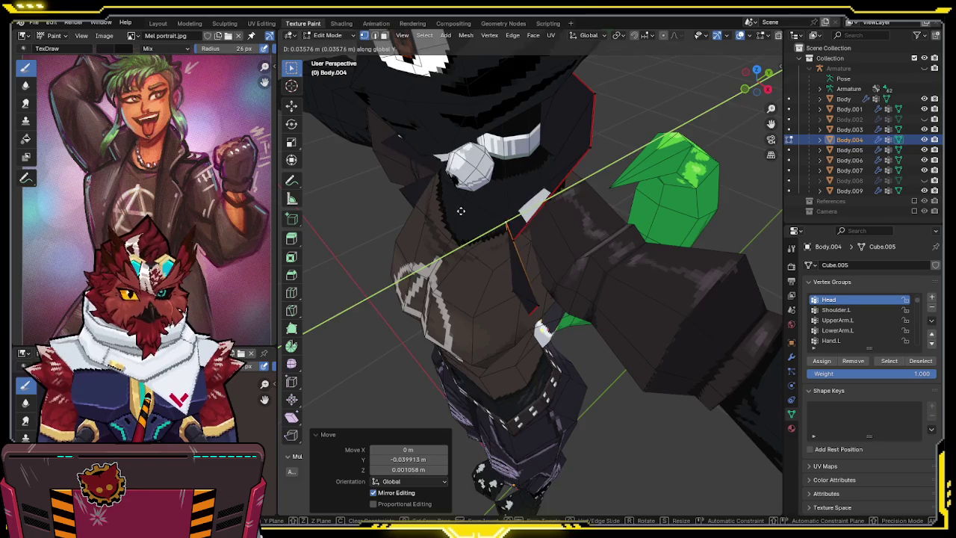
pyautogui.moveTo(461, 211); pyautogui.dragTo(556, 192, button='middle')
pyautogui.press('x')
pyautogui.press('x')
pyautogui.press('y')
pyautogui.hotkey('shift', 'y')
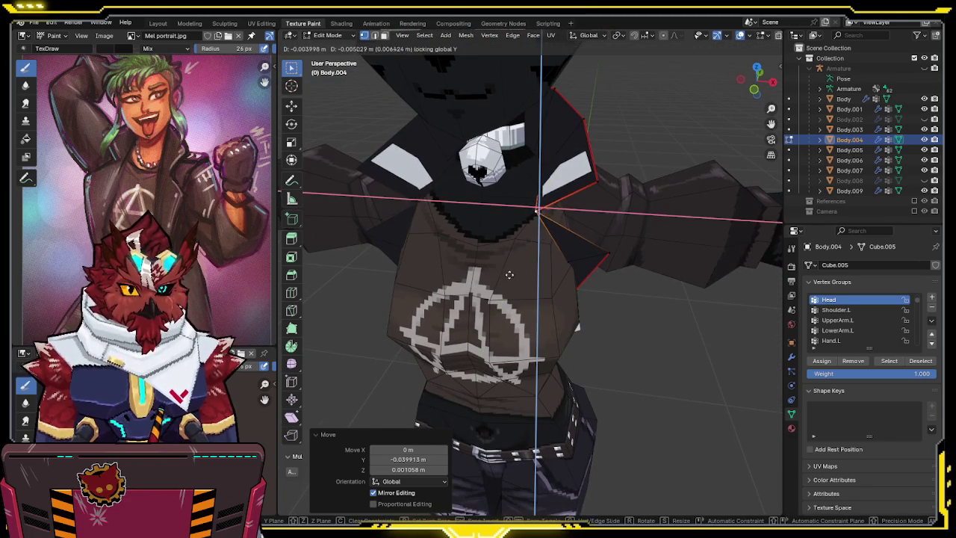
pyautogui.click(512, 269)
pyautogui.moveTo(511, 269); pyautogui.dragTo(558, 188, button='middle')
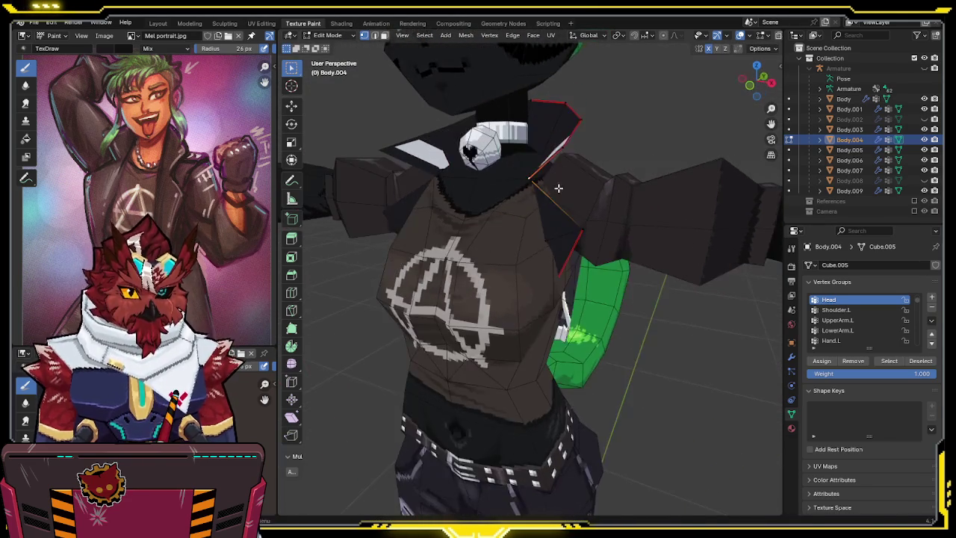
pyautogui.press('g')
pyautogui.hotkey('shift', 'y')
pyautogui.click(571, 206)
pyautogui.moveTo(571, 206)
pyautogui.mouseDown(button='middle')
pyautogui.moveTo(593, 184)
pyautogui.moveTo(490, 151)
pyautogui.moveTo(522, 224)
pyautogui.moveTo(564, 272)
pyautogui.moveTo(557, 256)
pyautogui.mouseUp(button='middle')
# Make Body.009 active and delete all of its shape keys.
pyautogui.press('Tab')
pyautogui.hotkey('shift', 'z')
pyautogui.hotkey('shift', 'z')
pyautogui.click(575, 267)
pyautogui.press('Tab')
pyautogui.moveTo(754, 81); pyautogui.dragTo(744, 86)
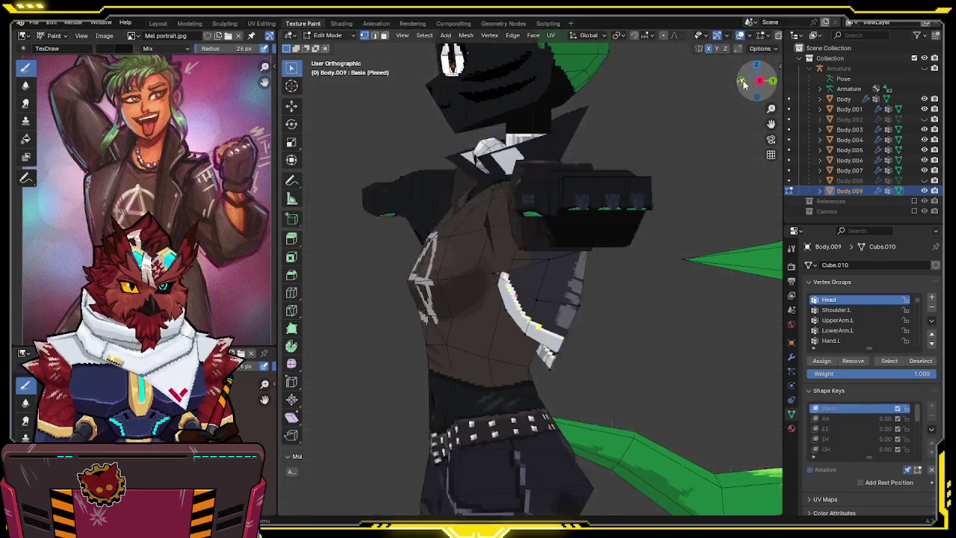
pyautogui.press('KP_1')
pyautogui.hotkey('shift', 'z')
pyautogui.press('Tab')
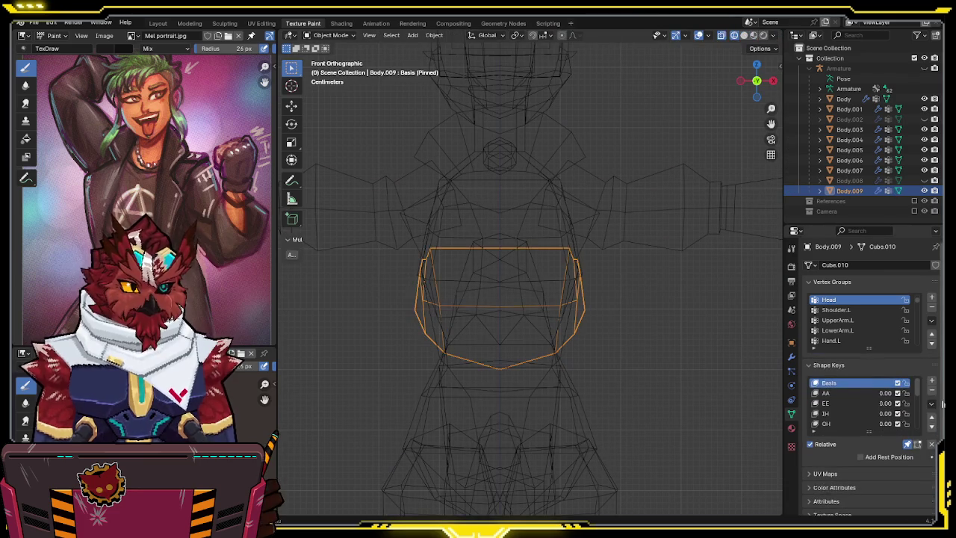
pyautogui.click(932, 404)
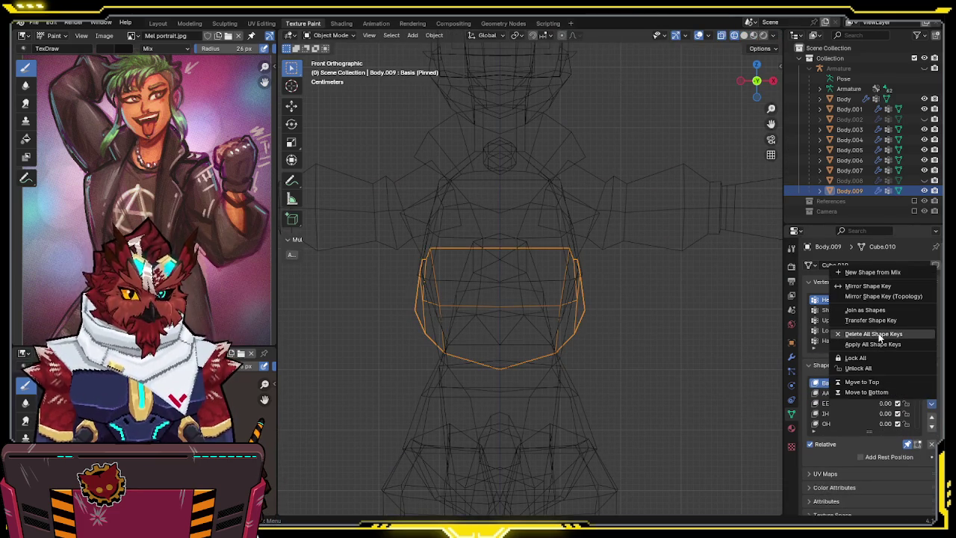
pyautogui.click(879, 335)
# Box-select and delete the left half of Body.009's faces.
pyautogui.press('Tab')
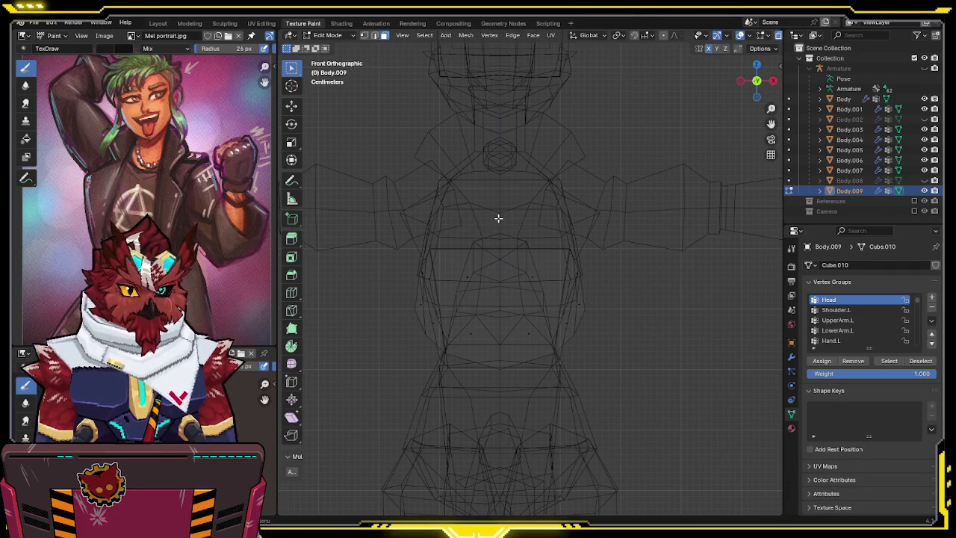
pyautogui.moveTo(498, 217); pyautogui.dragTo(415, 385)
pyautogui.press('x')
pyautogui.click(436, 400)
pyautogui.press('Tab')
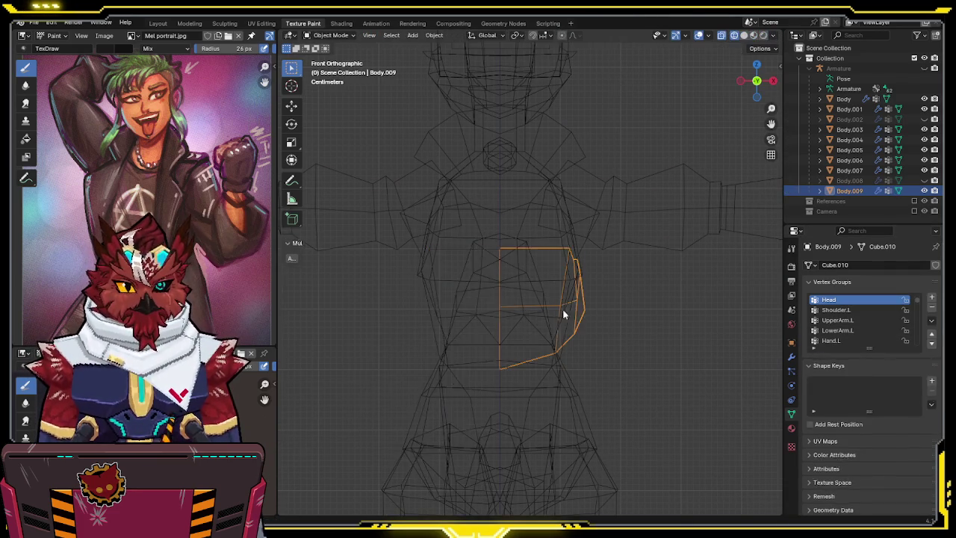
pyautogui.hotkey('shift', 'z')
# Make Body.004 active again in Edit Mode with see-through wireframe display.
pyautogui.scroll(5, 548, 323)
pyautogui.moveTo(549, 322)
pyautogui.mouseDown(button='middle')
pyautogui.moveTo(514, 185)
pyautogui.moveTo(505, 262)
pyautogui.moveTo(542, 268)
pyautogui.mouseUp(button='middle')
pyautogui.click(513, 221)
pyautogui.press('Tab')
pyautogui.hotkey('shift', 'z')
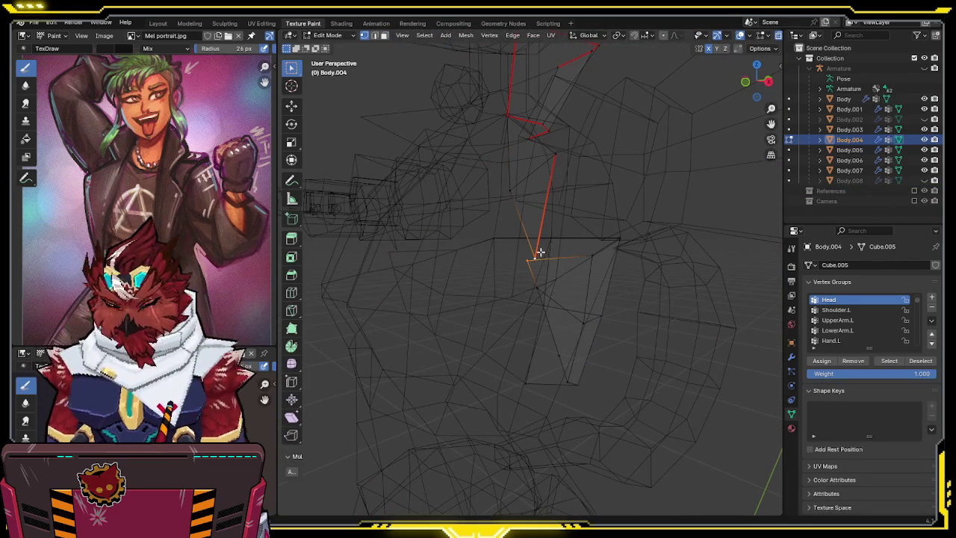
# Merge the two selected collar vertices at the last one and switch to the front orthographic view.
pyautogui.press('m')
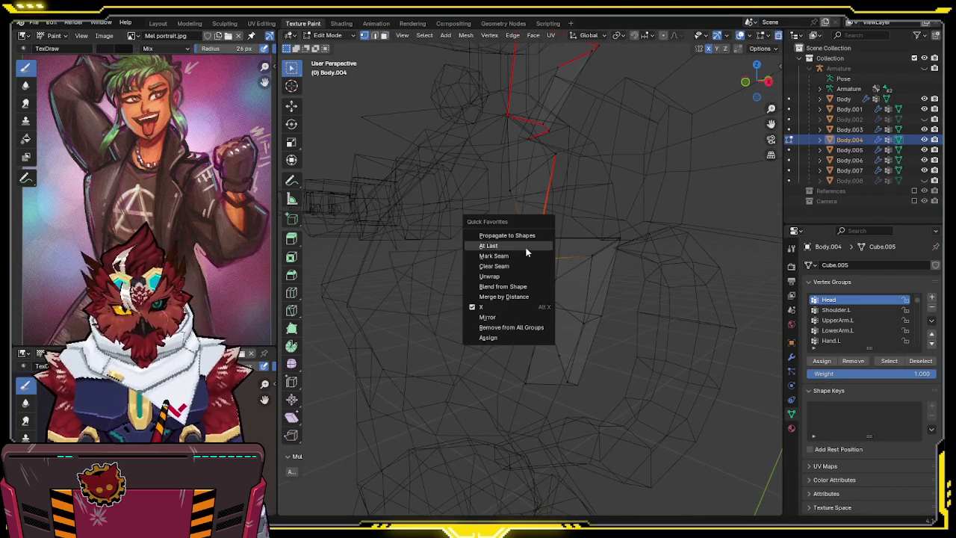
pyautogui.click(536, 245)
pyautogui.moveTo(536, 245)
pyautogui.mouseDown(button='middle')
pyautogui.moveTo(572, 245)
pyautogui.moveTo(517, 237)
pyautogui.moveTo(550, 228)
pyautogui.mouseUp(button='middle')
pyautogui.hotkey('shift', 'z')
pyautogui.hotkey('shift', 'z')
pyautogui.click(747, 82)
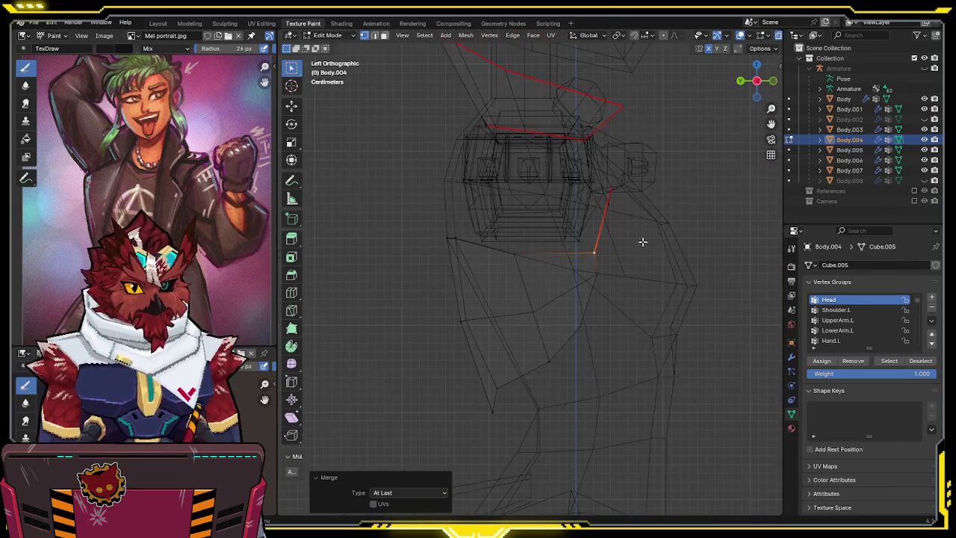
pyautogui.click(773, 80)
# Nudge the merged vertex slightly along X (0.001466 m) and check the collar line.
pyautogui.press('g')
pyautogui.press('x')
pyautogui.click(632, 271)
pyautogui.press('g')
pyautogui.press('x')
pyautogui.click(602, 277)
pyautogui.hotkey('shift', 'z')
pyautogui.moveTo(602, 277)
pyautogui.mouseDown(button='middle')
pyautogui.moveTo(556, 231)
pyautogui.moveTo(506, 235)
pyautogui.moveTo(540, 216)
pyautogui.moveTo(499, 245)
pyautogui.moveTo(572, 224)
pyautogui.moveTo(571, 192)
pyautogui.moveTo(589, 196)
pyautogui.moveTo(515, 207)
pyautogui.moveTo(509, 222)
pyautogui.moveTo(486, 216)
pyautogui.moveTo(593, 209)
pyautogui.moveTo(548, 170)
pyautogui.moveTo(505, 194)
pyautogui.moveTo(567, 187)
pyautogui.mouseUp(button='middle')
pyautogui.hotkey('shift', 'z')
pyautogui.hotkey('shift', 'z')
pyautogui.scroll(-5, 505, 194)
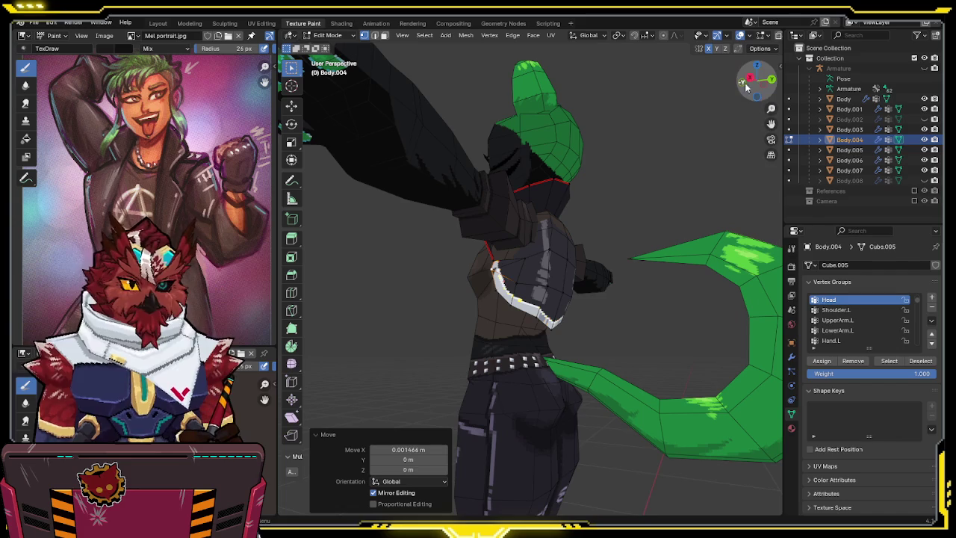
# In Right Ortho wireframe, flatten the lower back vertices (S Z 0) and drag the hem down.
pyautogui.click(749, 78)
pyautogui.scroll(3, 559, 156)
pyautogui.scroll(2, 486, 154)
pyautogui.hotkey('shift', 'z')
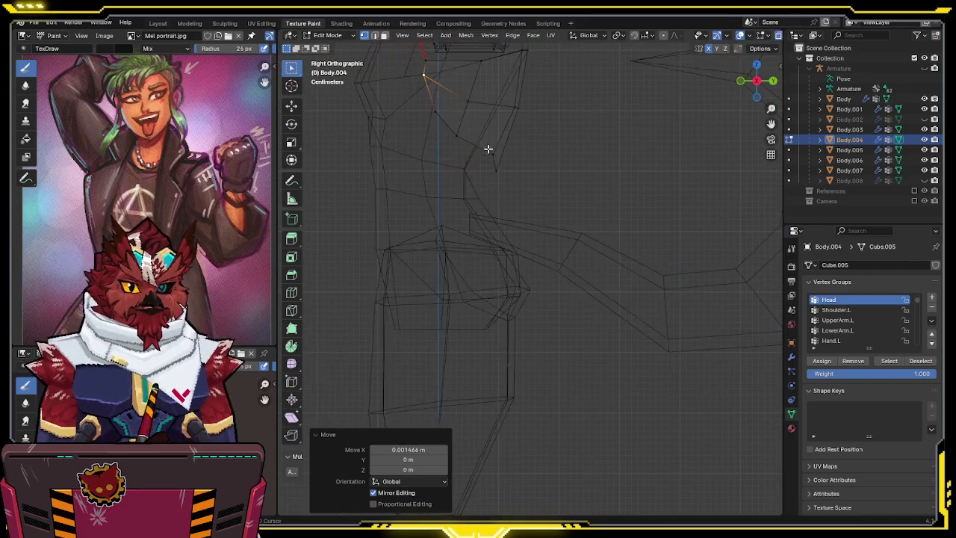
pyautogui.click(459, 169)
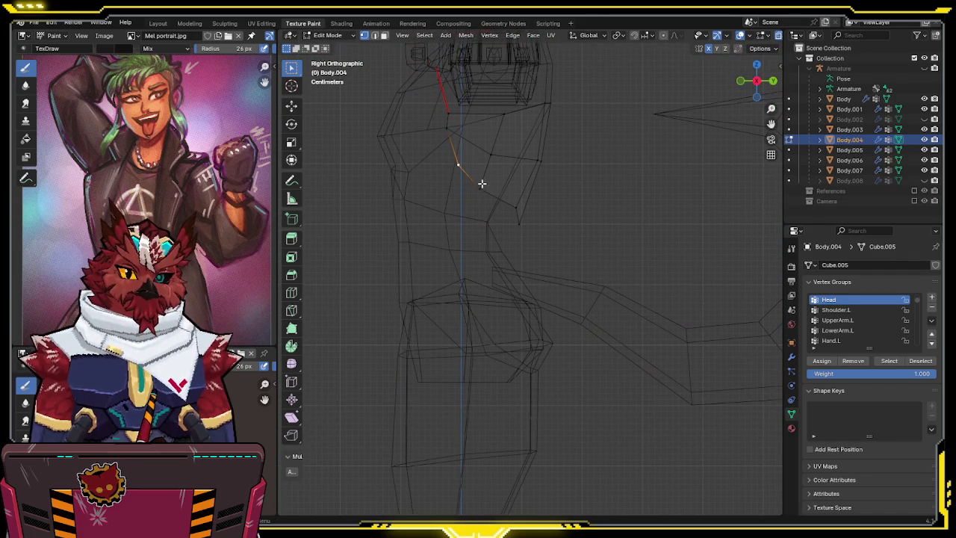
pyautogui.keyDown('shift'); pyautogui.moveTo(584, 198); pyautogui.dragTo(422, 258); pyautogui.keyUp('shift')
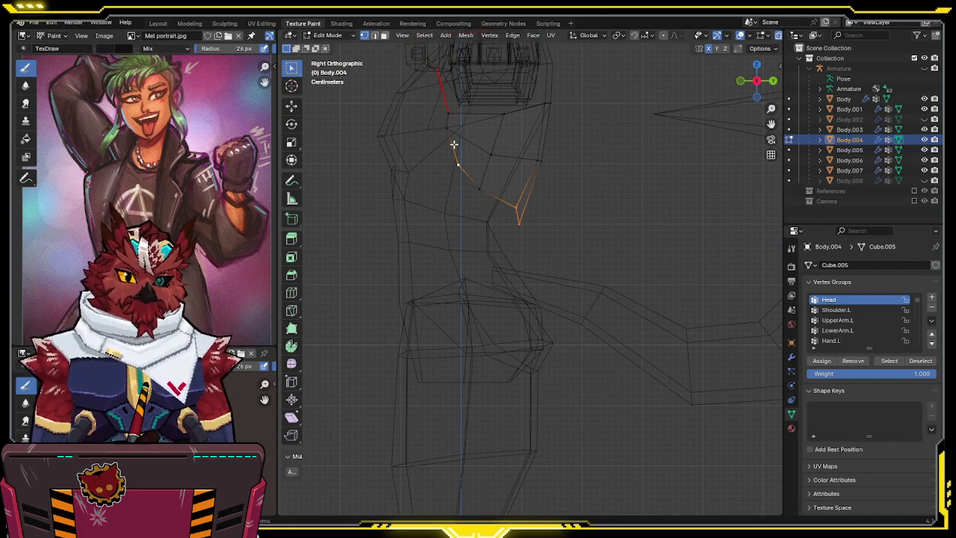
pyautogui.press('s')
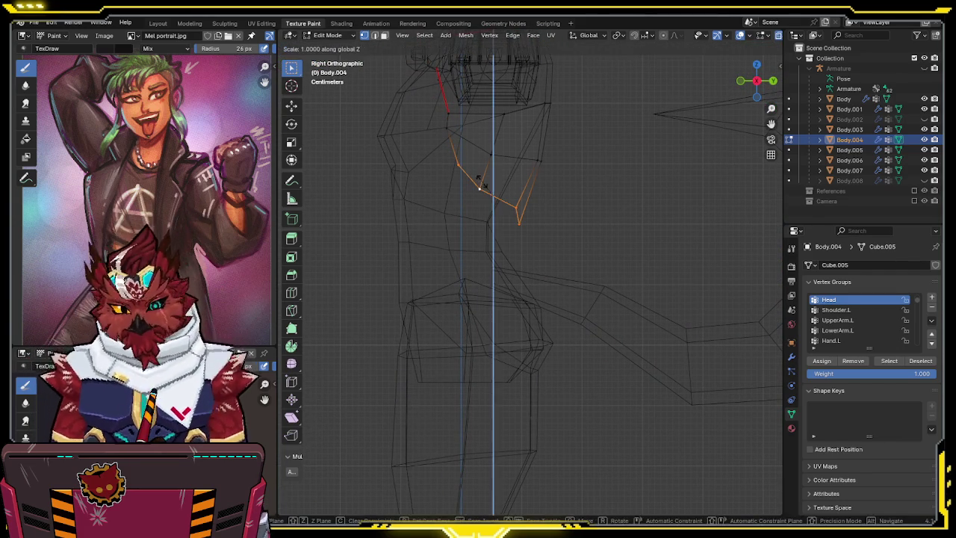
pyautogui.press('z')
pyautogui.press('0')
pyautogui.press('Return')
pyautogui.press('g')
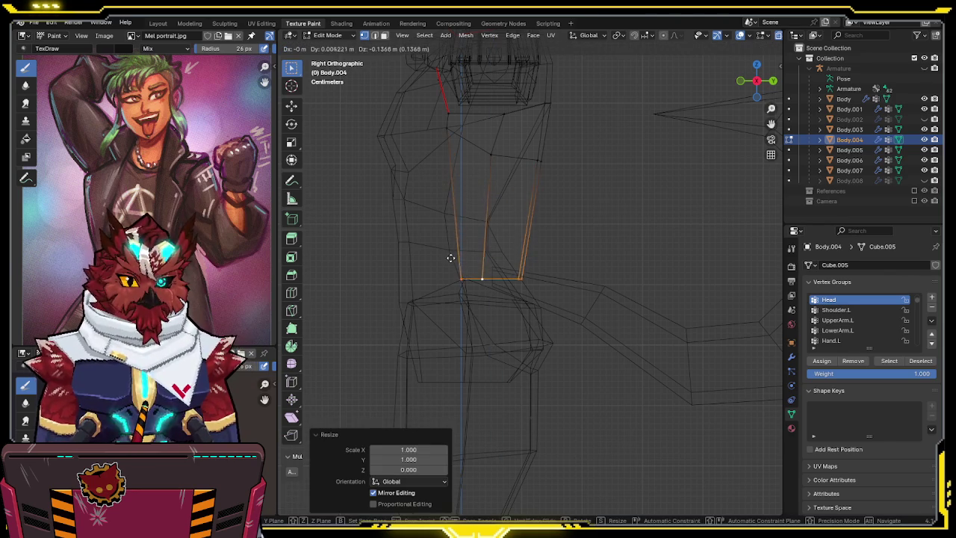
pyautogui.click(445, 251)
# Tweak the individual bottom corner and hem vertices into place.
pyautogui.click(515, 271)
pyautogui.press('g')
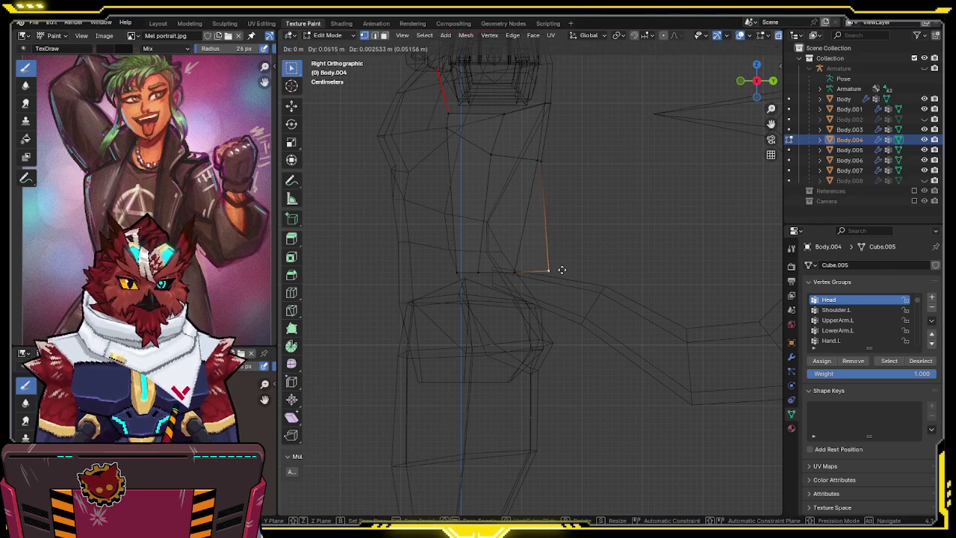
pyautogui.click(564, 269)
pyautogui.press('g')
pyautogui.click(527, 275)
pyautogui.press('g')
pyautogui.click(486, 273)
pyautogui.press('g')
pyautogui.click(531, 279)
# Shift the hem vertices along X by 0.026958 m with mirror editing.
pyautogui.hotkey('shift', 'z')
pyautogui.moveTo(551, 271)
pyautogui.mouseDown(button='middle')
pyautogui.moveTo(569, 242)
pyautogui.moveTo(610, 249)
pyautogui.moveTo(486, 297)
pyautogui.moveTo(558, 264)
pyautogui.moveTo(444, 287)
pyautogui.moveTo(491, 240)
pyautogui.mouseUp(button='middle')
pyautogui.hotkey('shift', 'z')
pyautogui.hotkey('shift', 'z')
pyautogui.press('g')
pyautogui.press('x')
pyautogui.click(567, 264)
pyautogui.press('g')
pyautogui.press('x')
pyautogui.click(446, 285)
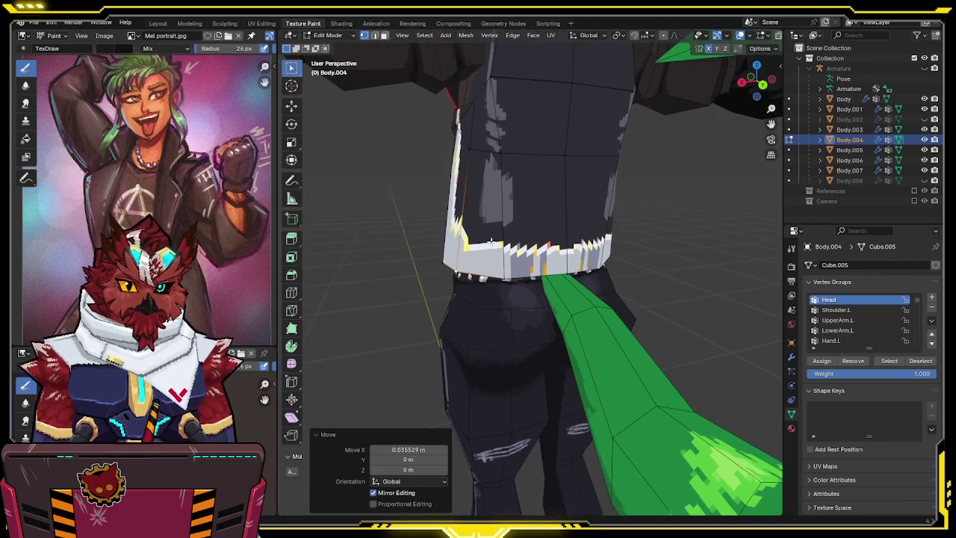
pyautogui.press('g')
pyautogui.press('x')
pyautogui.click(494, 276)
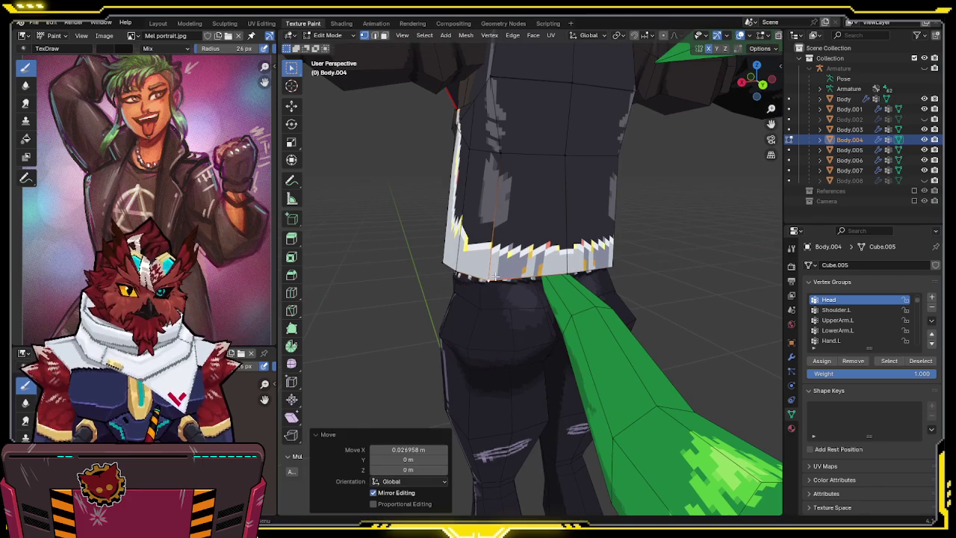
# Add a centred edge loop across the lower jacket and slide it along X in front view.
pyautogui.click(516, 199)
pyautogui.rightClick(516, 199)
pyautogui.moveTo(516, 200); pyautogui.dragTo(726, 88, button='middle')
pyautogui.click(742, 82)
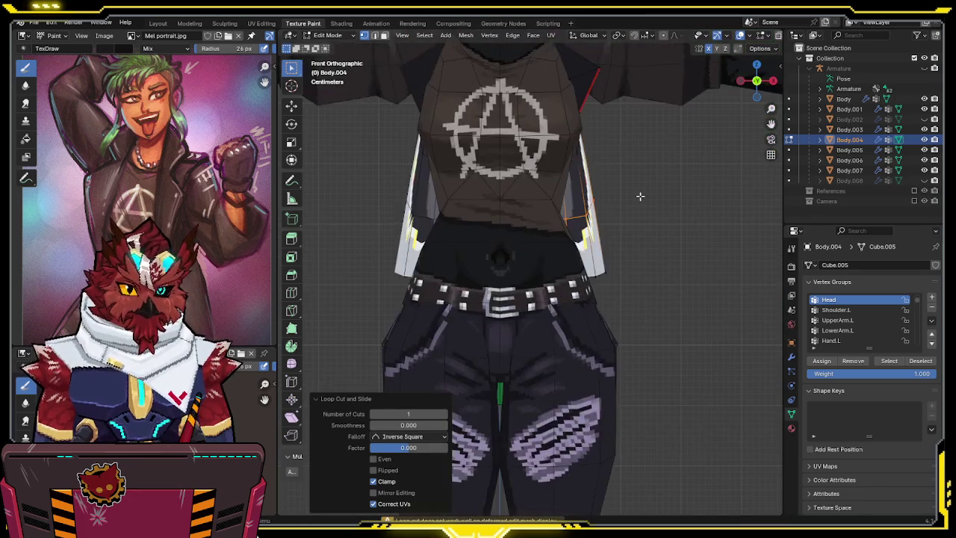
pyautogui.hotkey('shift', 'z')
pyautogui.press('g')
pyautogui.press('x')
pyautogui.click(624, 195)
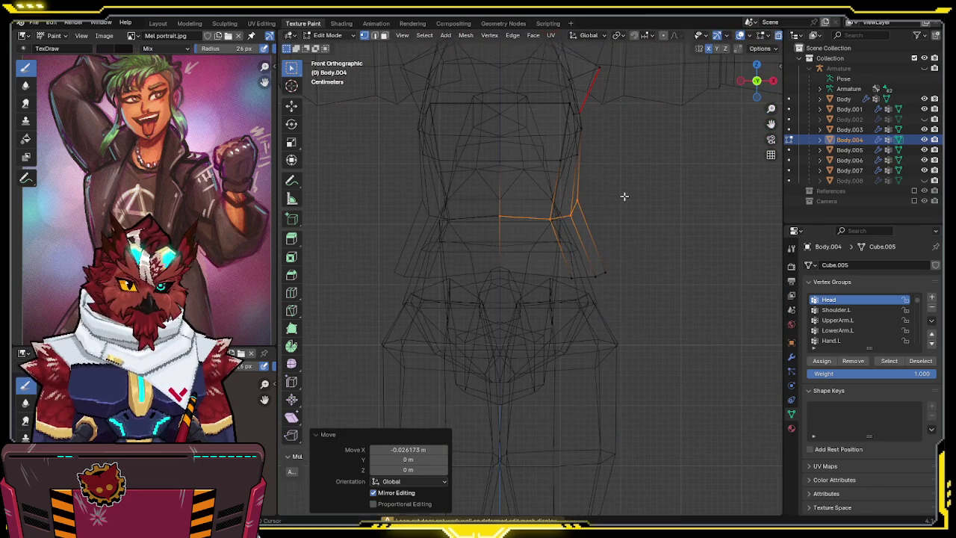
# In Right Ortho, move the loop's vertices to refine the jacket's side profile.
pyautogui.hotkey('shift', 'z')
pyautogui.moveTo(632, 194)
pyautogui.mouseDown(button='middle')
pyautogui.moveTo(524, 208)
pyautogui.moveTo(450, 263)
pyautogui.moveTo(542, 226)
pyautogui.mouseUp(button='middle')
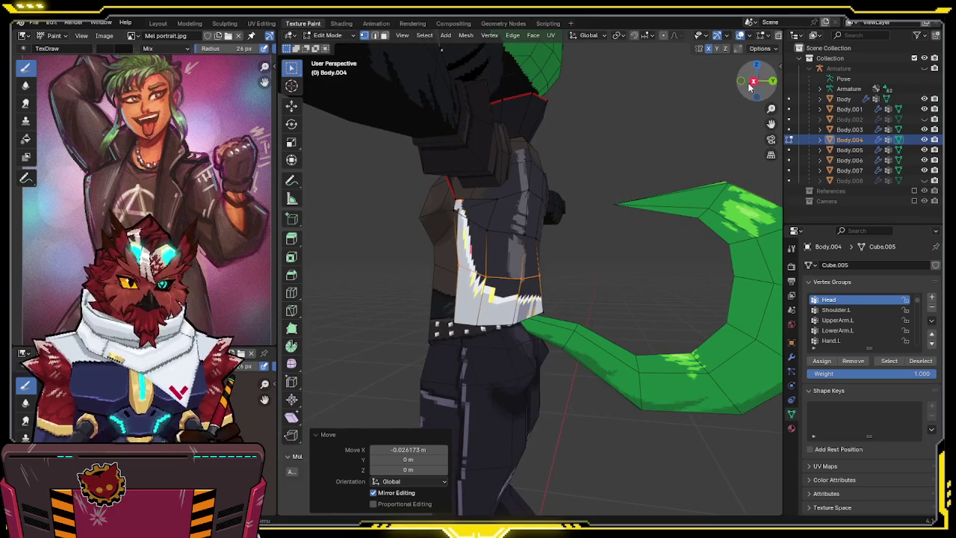
pyautogui.click(752, 82)
pyautogui.press('g')
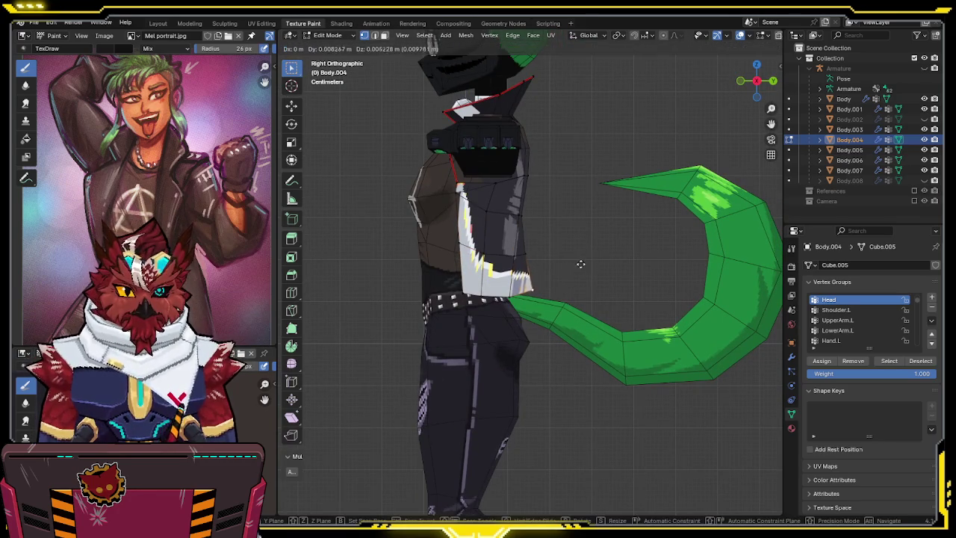
pyautogui.click(618, 229)
pyautogui.press('g')
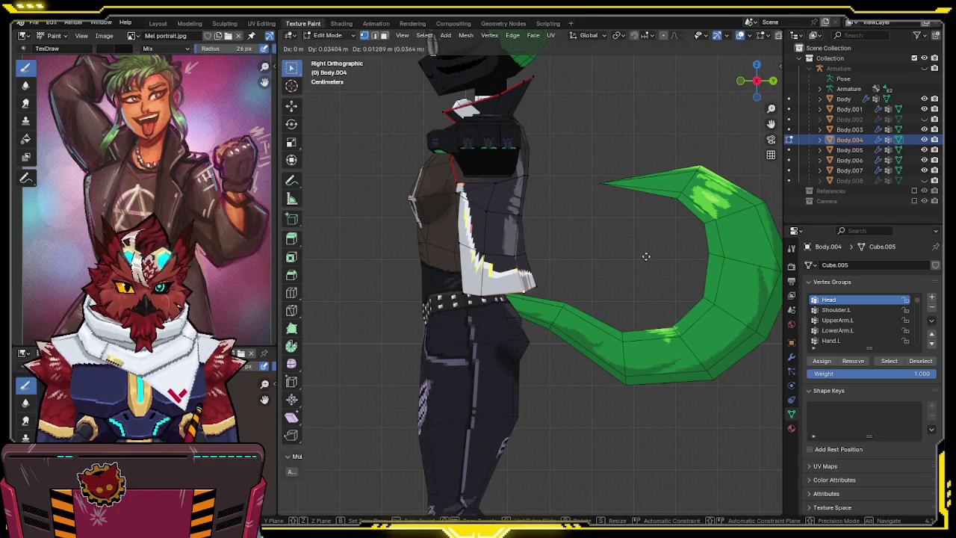
pyautogui.click(610, 259)
# Select the whole connected collar piece with L.
pyautogui.moveTo(607, 259)
pyautogui.mouseDown(button='middle')
pyautogui.moveTo(486, 296)
pyautogui.moveTo(641, 294)
pyautogui.mouseUp(button='middle')
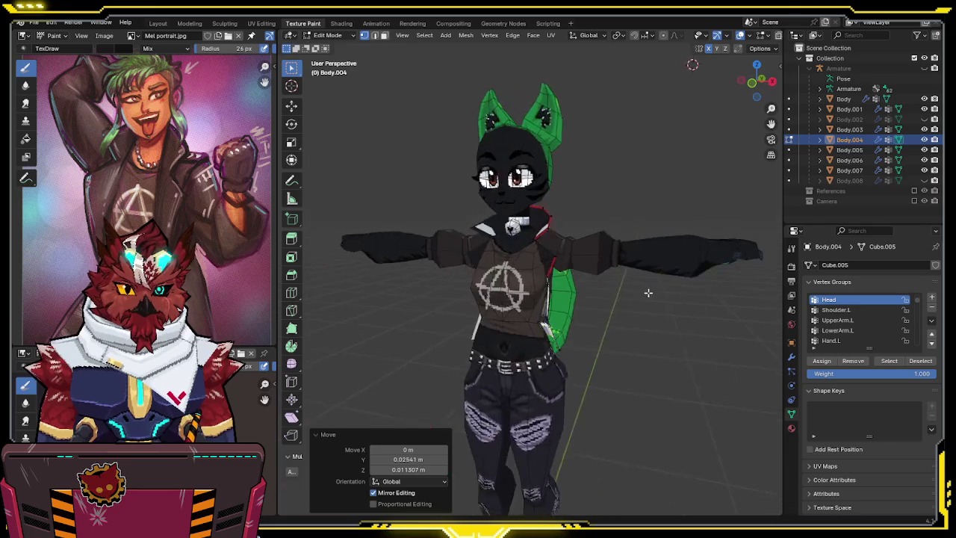
pyautogui.scroll(4, 642, 294)
pyautogui.press('l')
pyautogui.moveTo(553, 179); pyautogui.dragTo(520, 232, button='middle')
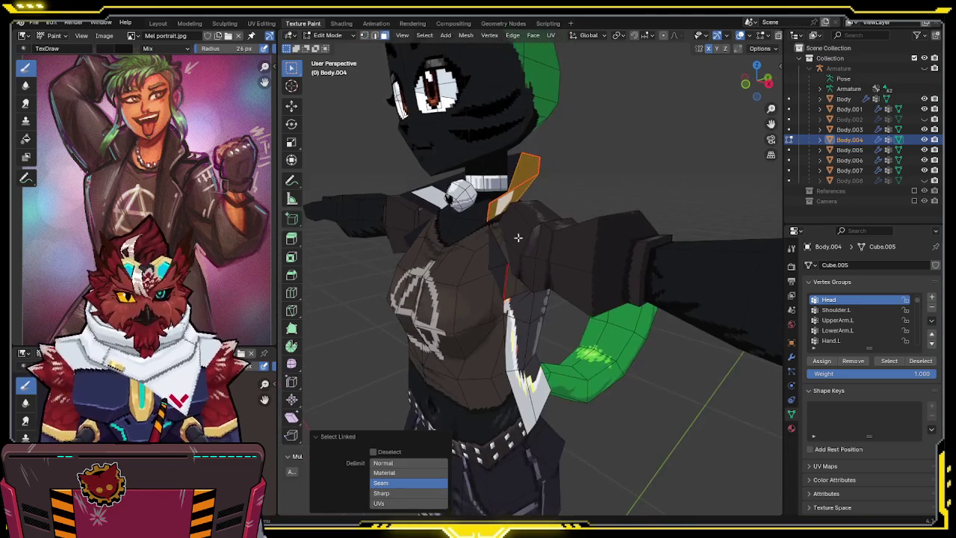
# In the UV Editing workspace, unwrap the selected jacket faces.
pyautogui.moveTo(497, 267); pyautogui.dragTo(515, 192, button='middle')
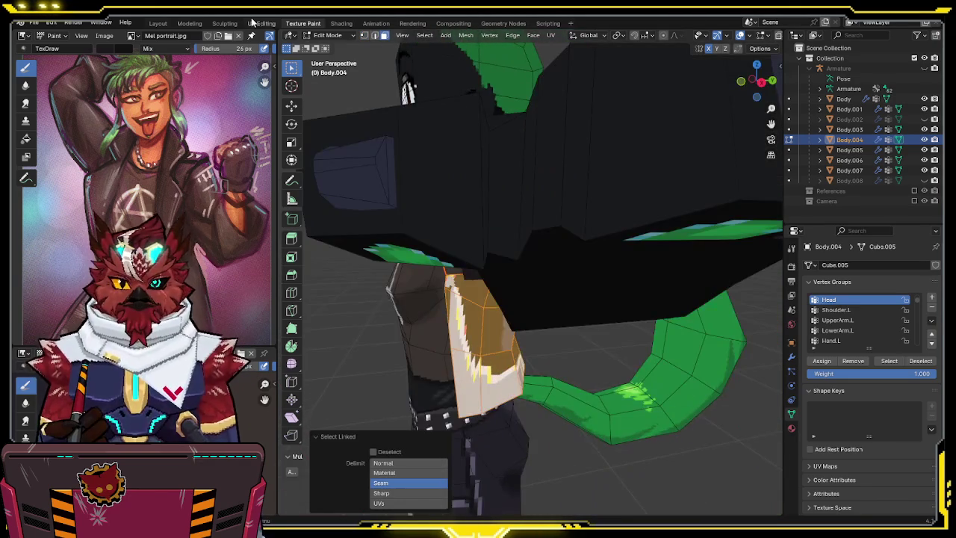
pyautogui.click(258, 23)
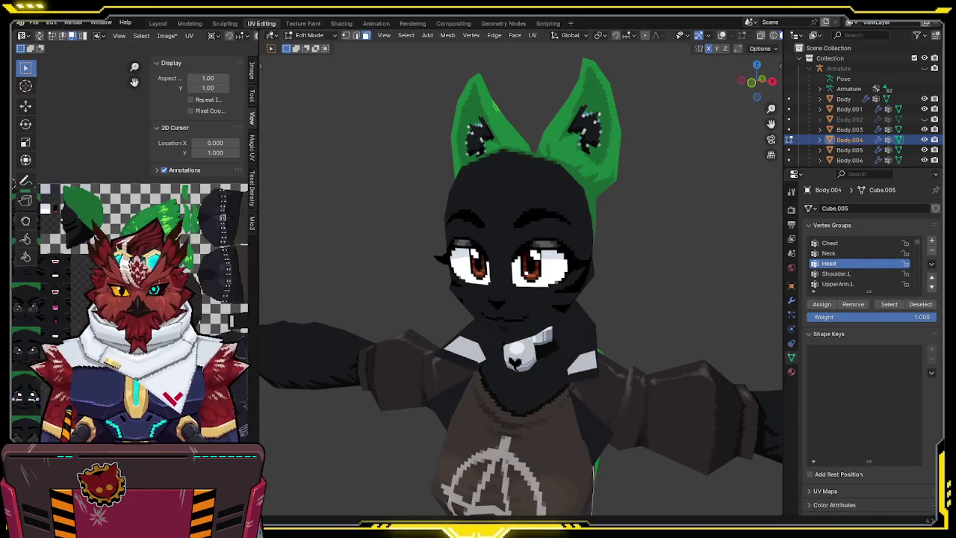
pyautogui.moveTo(503, 300); pyautogui.dragTo(561, 236, button='middle')
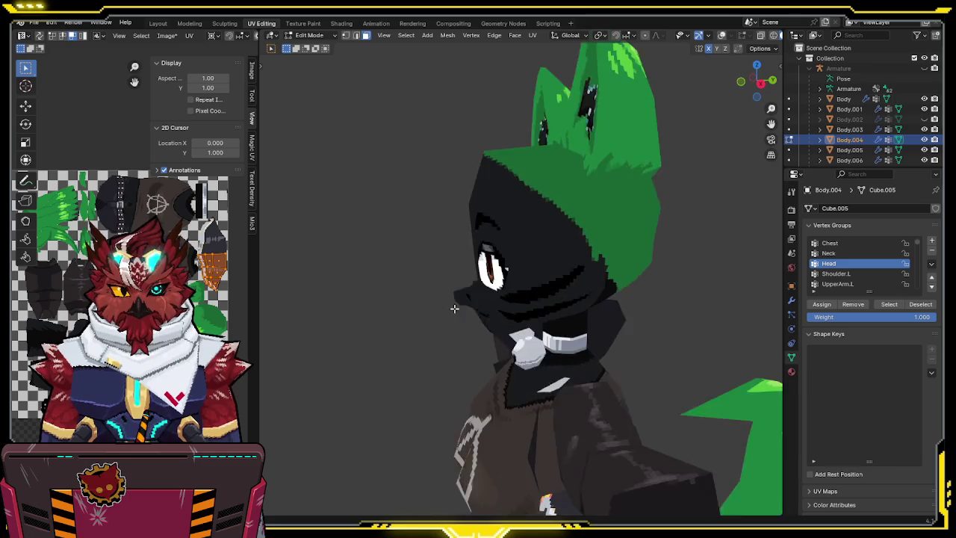
pyautogui.scroll(-3, 562, 237)
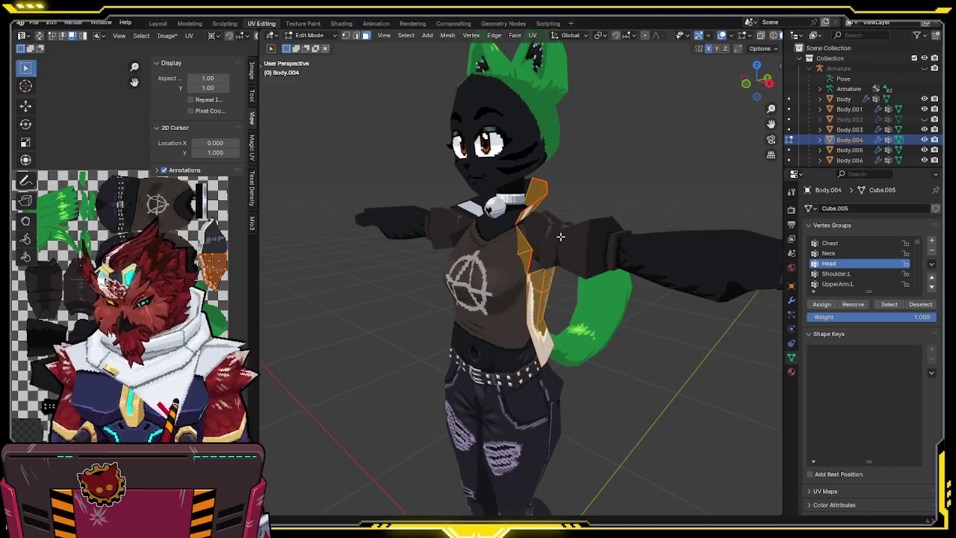
pyautogui.press('u')
pyautogui.click(530, 176)
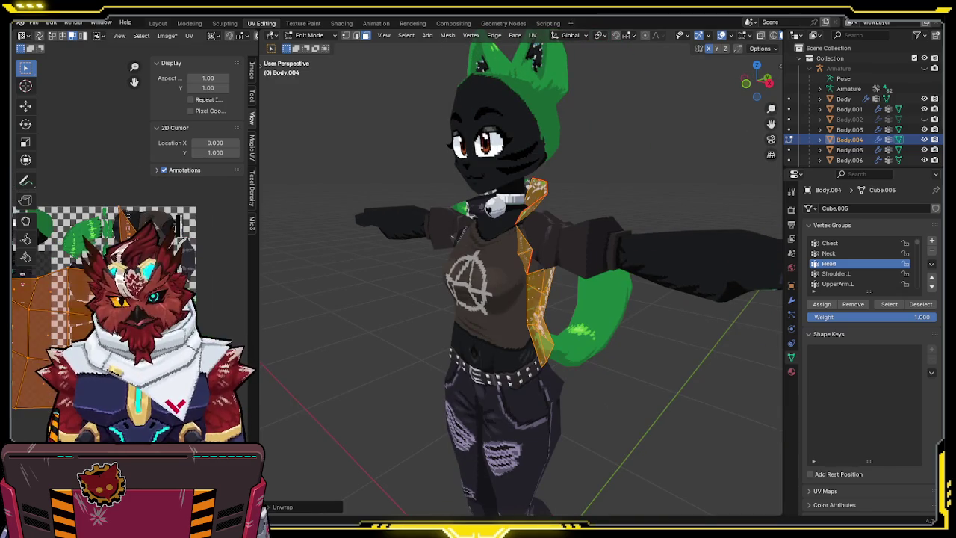
pyautogui.scroll(2, 75, 314)
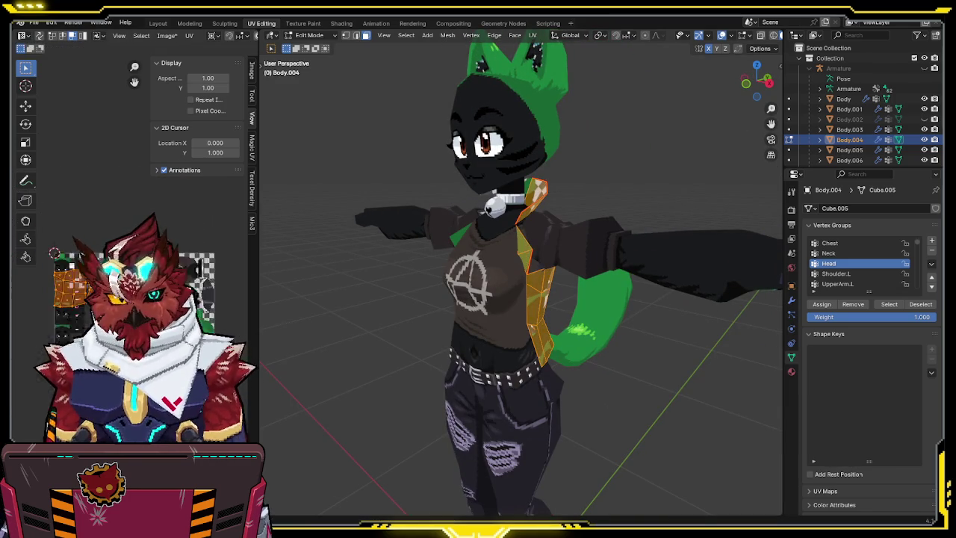
pyautogui.scroll(-3, 74, 313)
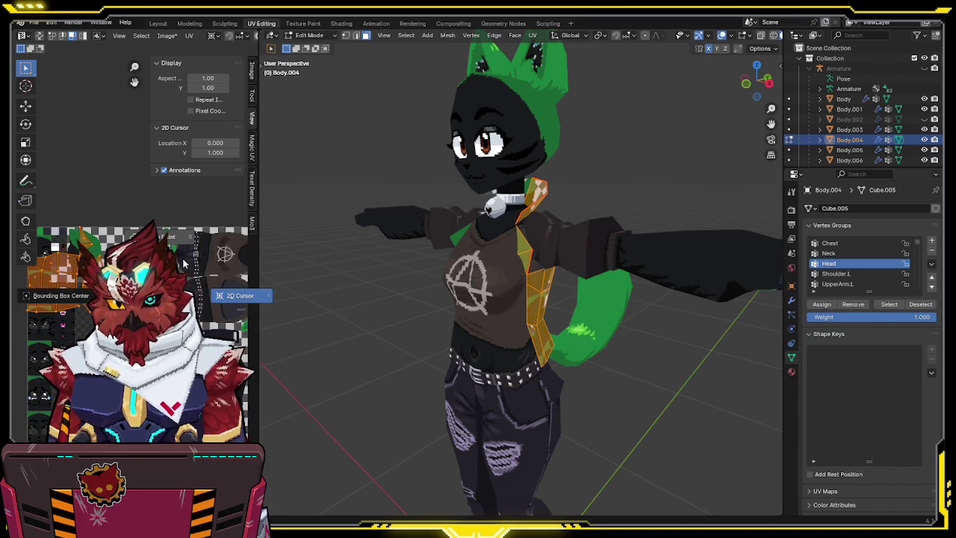
# Scale down the jacket's UV islands and move them toward a free area.
pyautogui.press('s')
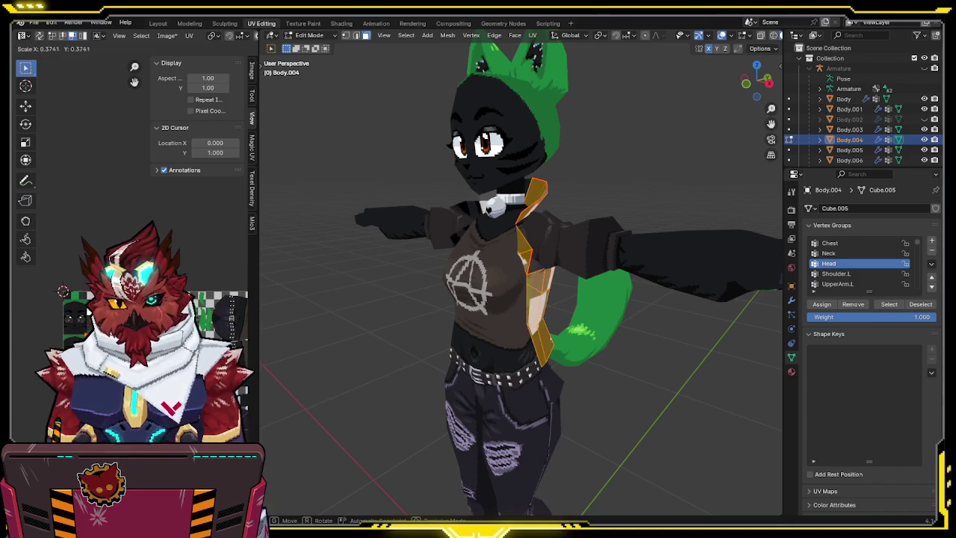
pyautogui.moveTo(603, 319)
pyautogui.mouseDown(button='middle')
pyautogui.moveTo(450, 333)
pyautogui.moveTo(560, 329)
pyautogui.mouseUp(button='middle')
pyautogui.scroll(2, 46, 343)
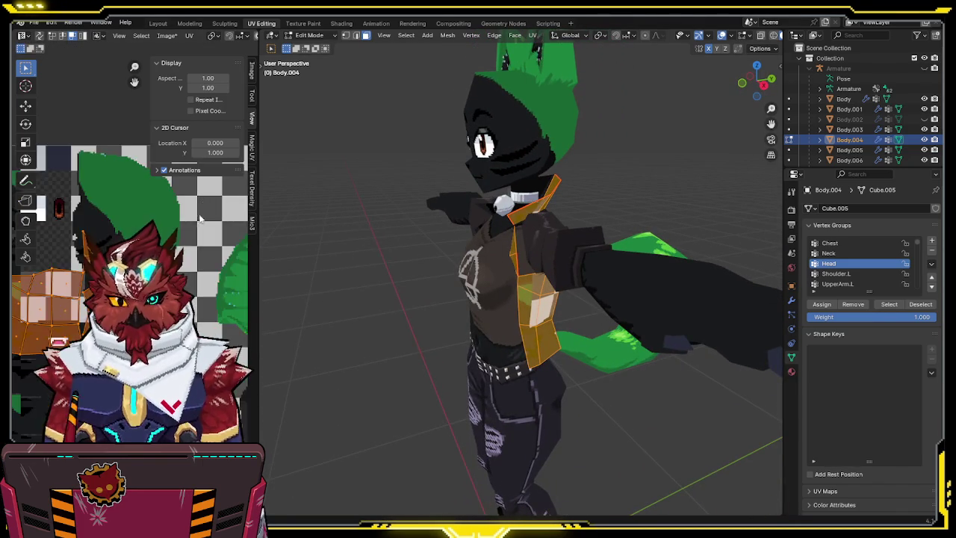
pyautogui.scroll(2, 46, 344)
pyautogui.scroll(2, 45, 343)
pyautogui.moveTo(550, 241); pyautogui.dragTo(324, 262, button='middle')
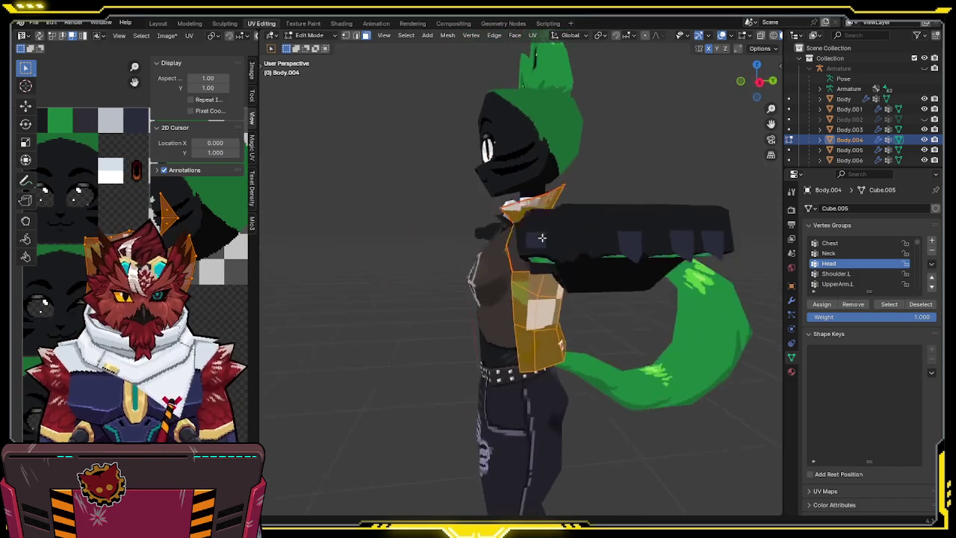
pyautogui.press('g')
pyautogui.click(258, 282)
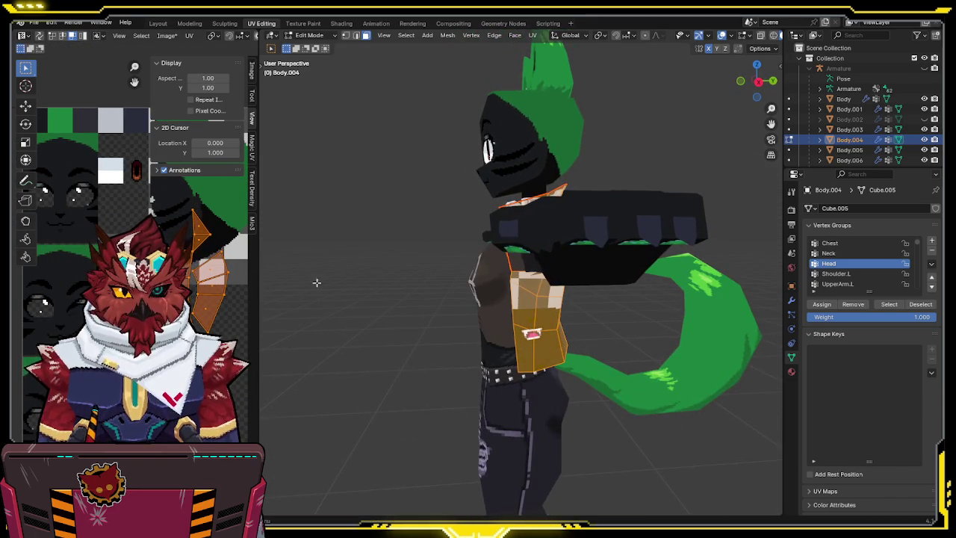
# Nudge the jacket UV island into its free atlas spot, then go to Texture Paint.
pyautogui.moveTo(462, 254); pyautogui.dragTo(528, 250, button='middle')
pyautogui.press('g')
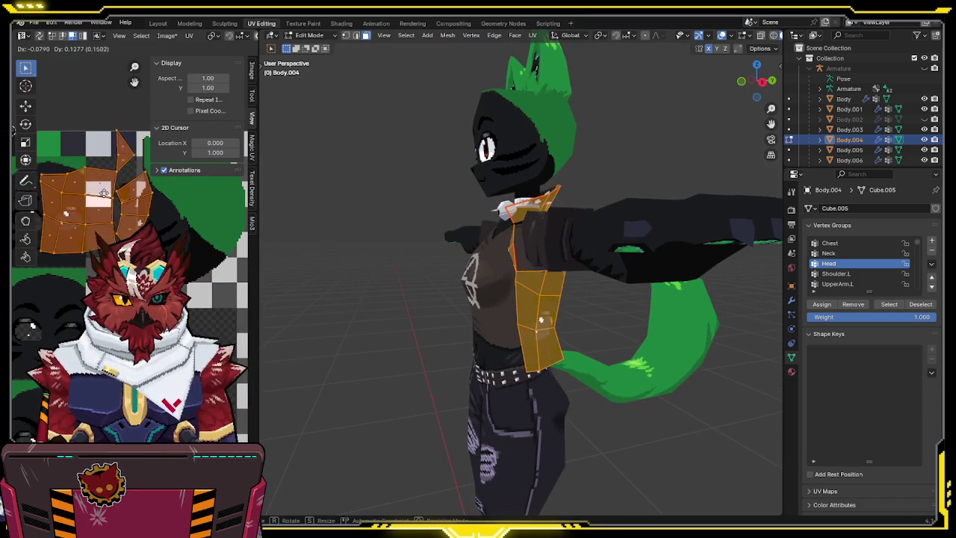
pyautogui.click(110, 198)
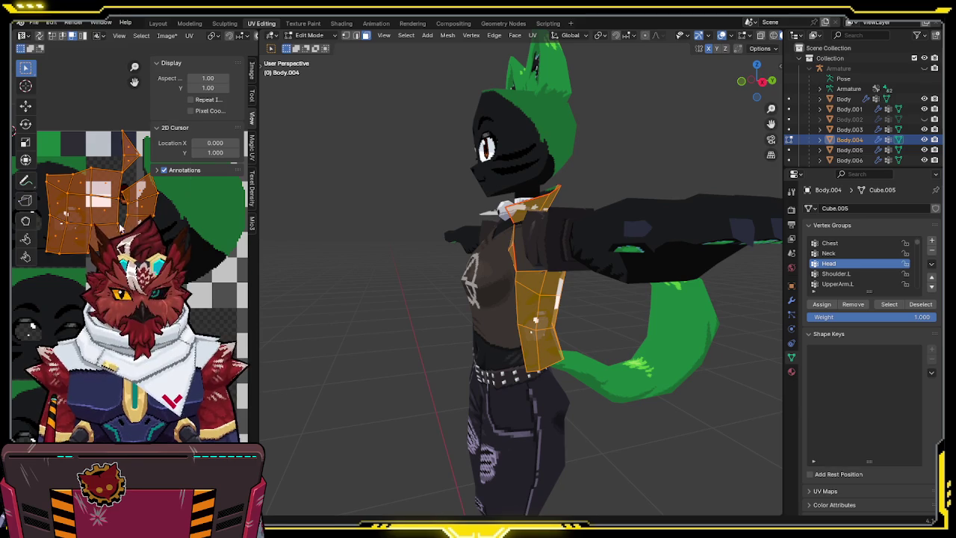
pyautogui.scroll(-2, 109, 198)
pyautogui.moveTo(535, 319); pyautogui.dragTo(588, 46, button='middle')
pyautogui.scroll(-2, 587, 47)
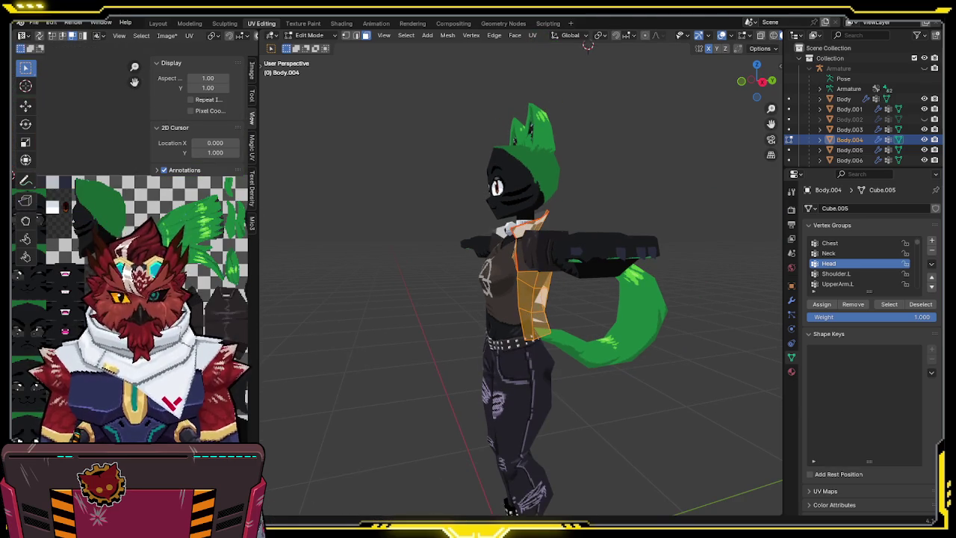
pyautogui.scroll(3, 131, 187)
pyautogui.press('g')
pyautogui.click(118, 226)
pyautogui.scroll(2, 118, 227)
pyautogui.scroll(1, 118, 227)
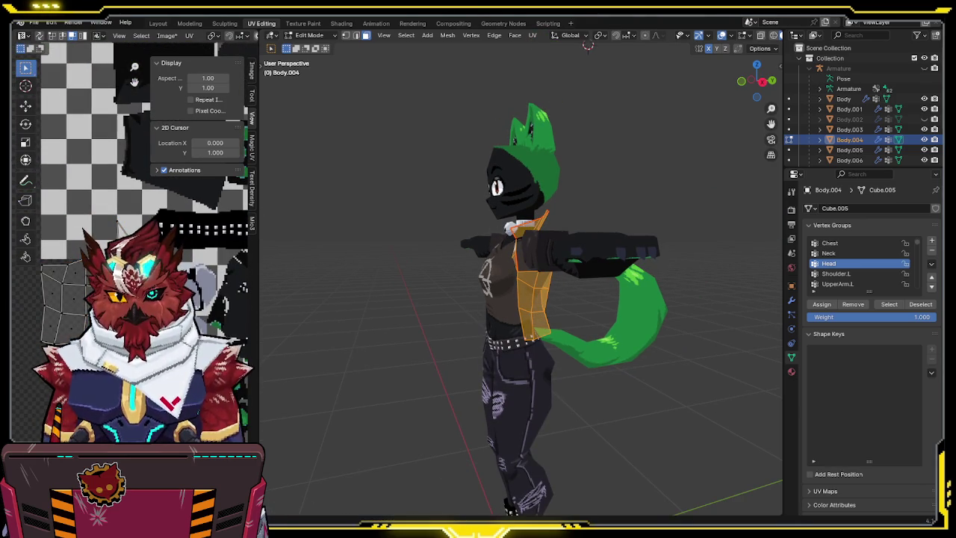
pyautogui.press('g')
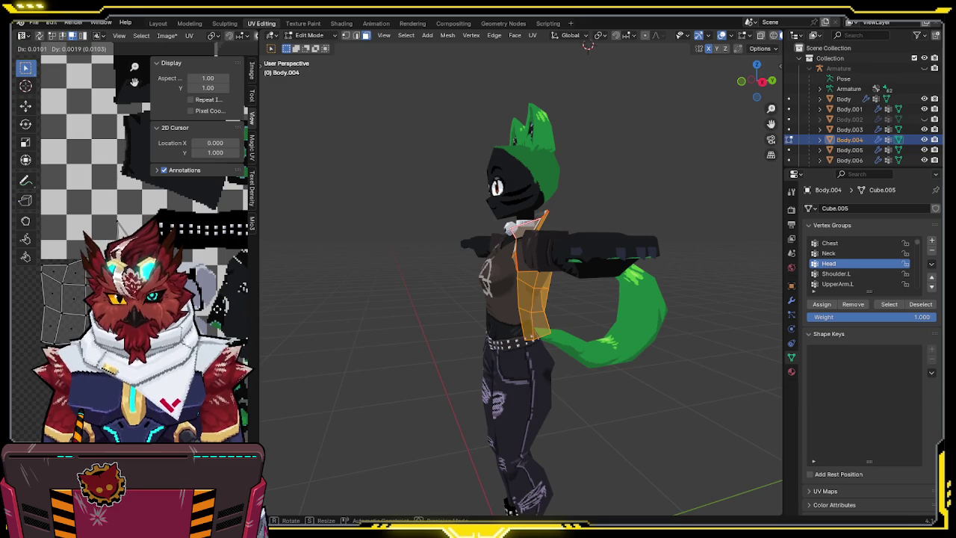
pyautogui.click(117, 222)
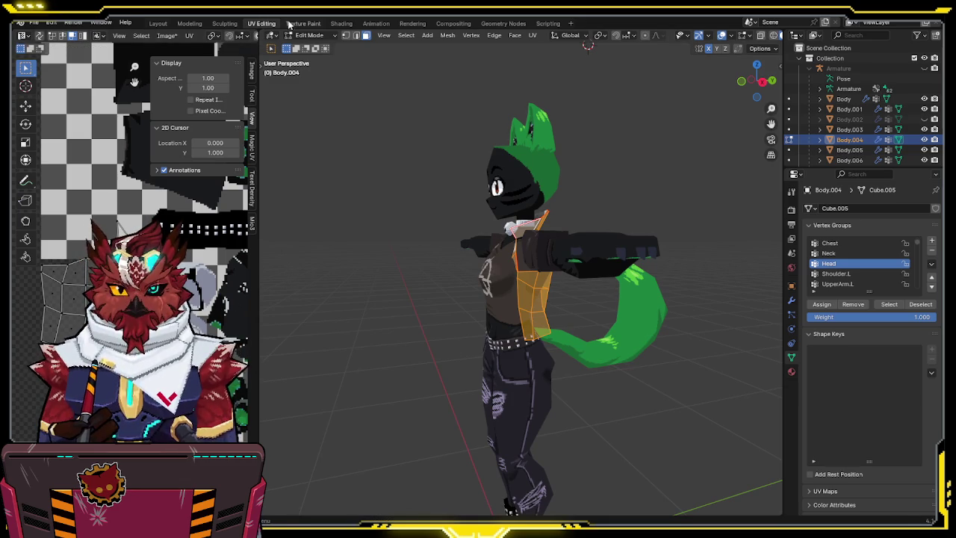
pyautogui.click(301, 23)
pyautogui.scroll(-3, 556, 194)
# Pick the Fill paint tool, then switch to Object Mode and orbit the character.
pyautogui.scroll(1, 560, 194)
pyautogui.scroll(1, 590, 201)
pyautogui.scroll(-1, 590, 201)
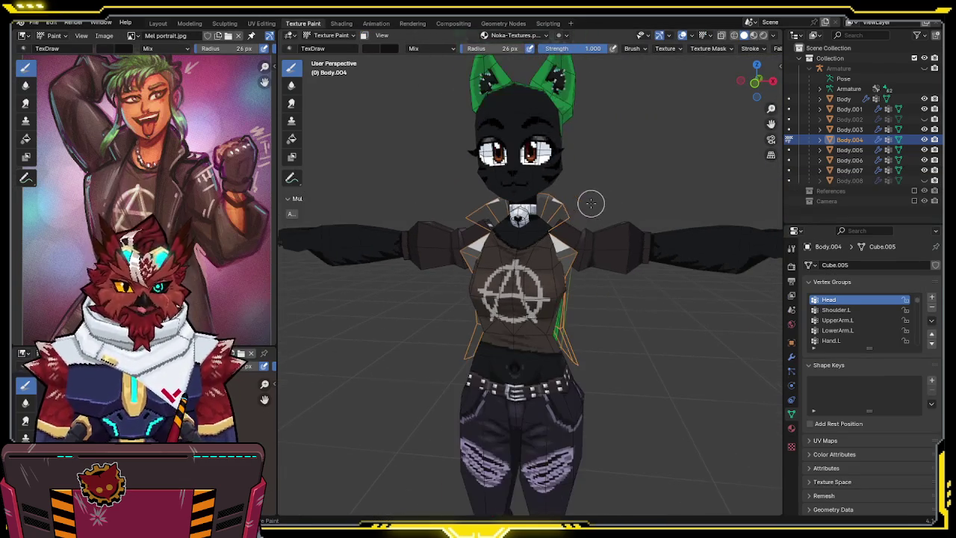
pyautogui.click(296, 138)
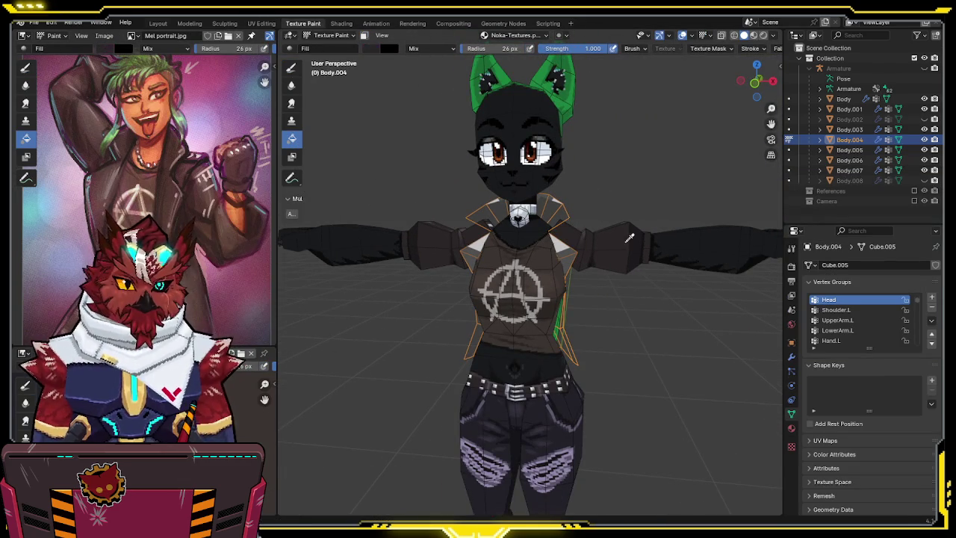
pyautogui.moveTo(625, 218)
pyautogui.mouseDown(button='middle')
pyautogui.moveTo(569, 198)
pyautogui.moveTo(617, 199)
pyautogui.moveTo(605, 215)
pyautogui.mouseUp(button='middle')
pyautogui.hotkey('ctrl', 'Tab')
pyautogui.scroll(3, 627, 191)
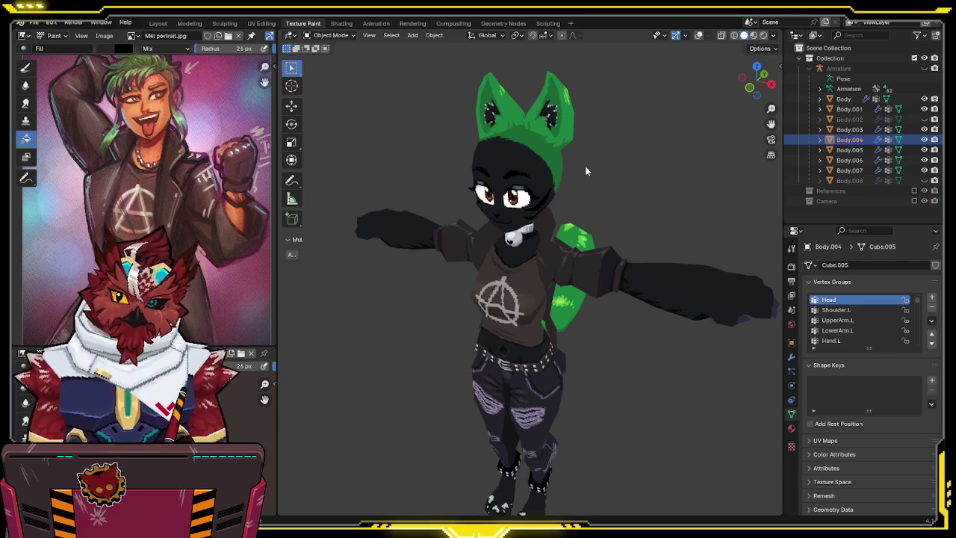
pyautogui.moveTo(584, 171)
pyautogui.mouseDown(button='middle')
pyautogui.moveTo(581, 276)
pyautogui.moveTo(531, 247)
pyautogui.moveTo(560, 234)
pyautogui.moveTo(541, 232)
pyautogui.moveTo(553, 224)
pyautogui.mouseUp(button='middle')
# Re-enable overlays and return to Texture Paint mode with the TexDraw brush.
pyautogui.hotkey('shift', 'alt', 'z')
pyautogui.hotkey('ctrl', 'Tab')
pyautogui.click(565, 228)
pyautogui.click(291, 68)
pyautogui.moveTo(336, 187)
pyautogui.mouseDown(button='middle')
pyautogui.moveTo(401, 267)
pyautogui.moveTo(565, 234)
pyautogui.moveTo(544, 252)
pyautogui.moveTo(544, 171)
pyautogui.mouseUp(button='middle')
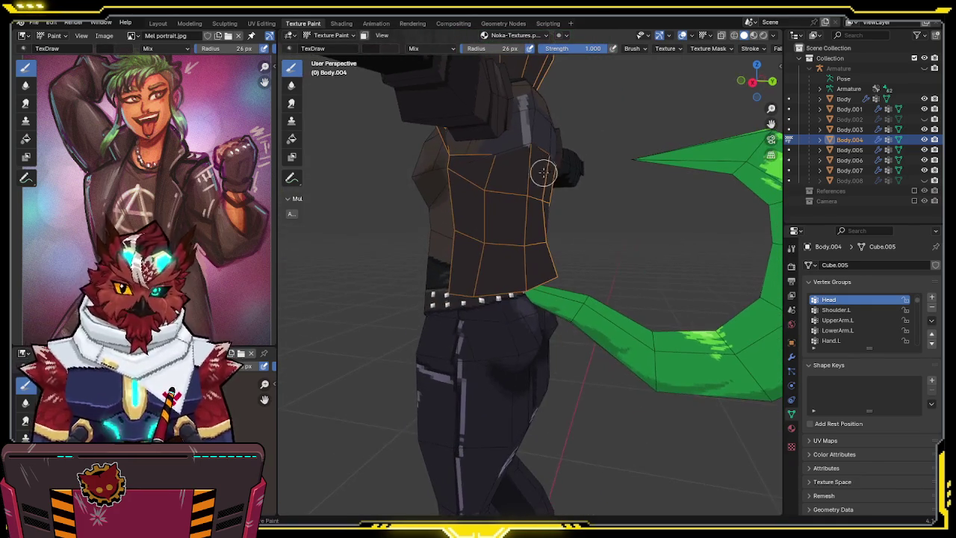
pyautogui.moveTo(526, 211)
pyautogui.mouseDown(button='middle')
pyautogui.moveTo(556, 219)
pyautogui.moveTo(484, 212)
pyautogui.mouseUp(button='middle')
# Make the torso Body mesh the paint target and isolate it in Local view.
pyautogui.hotkey('alt', 'q')
pyautogui.press('KP_Divide')
pyautogui.press('KP_Divide')
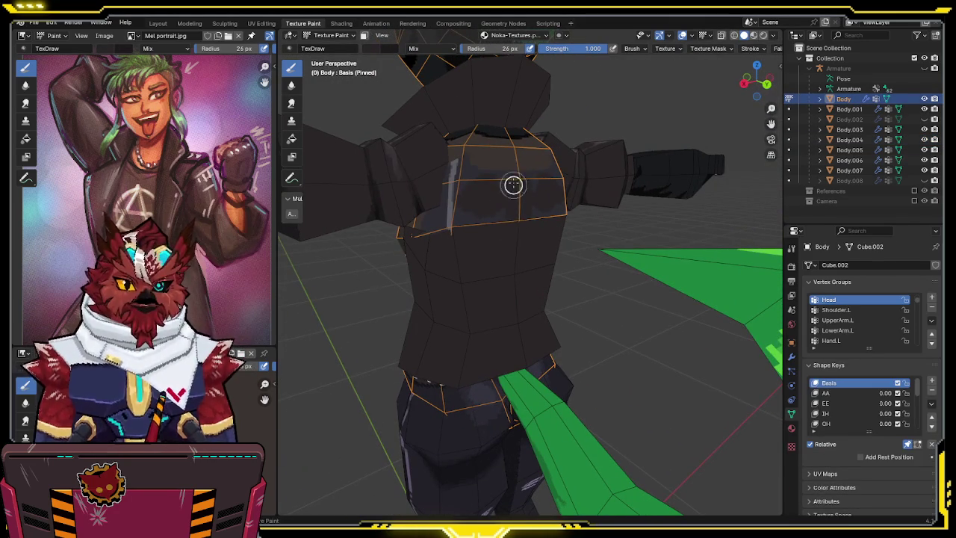
pyautogui.moveTo(466, 215)
pyautogui.mouseDown(button='middle')
pyautogui.moveTo(557, 263)
pyautogui.moveTo(516, 232)
pyautogui.mouseUp(button='middle')
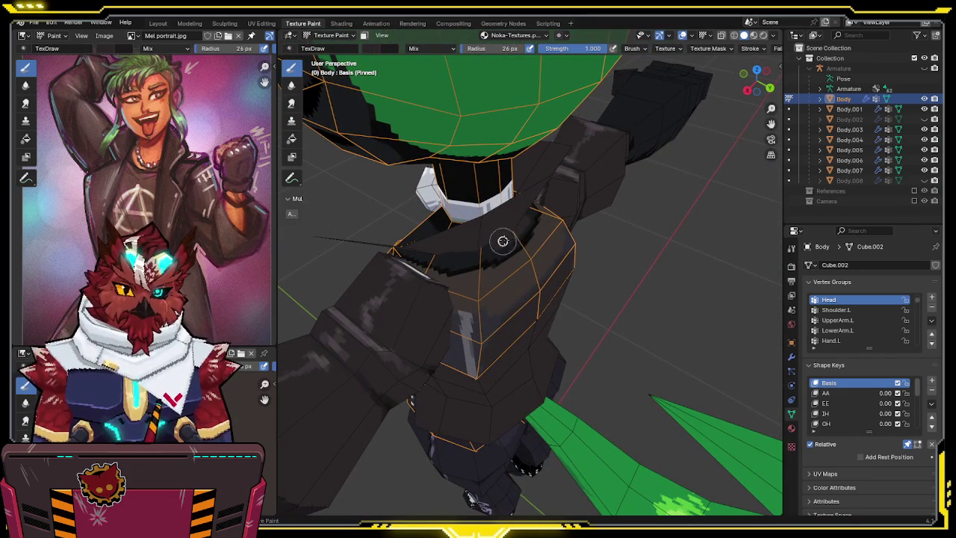
pyautogui.moveTo(504, 262)
pyautogui.mouseDown(button='middle')
pyautogui.moveTo(490, 237)
pyautogui.moveTo(625, 260)
pyautogui.moveTo(484, 254)
pyautogui.moveTo(459, 221)
pyautogui.mouseUp(button='middle')
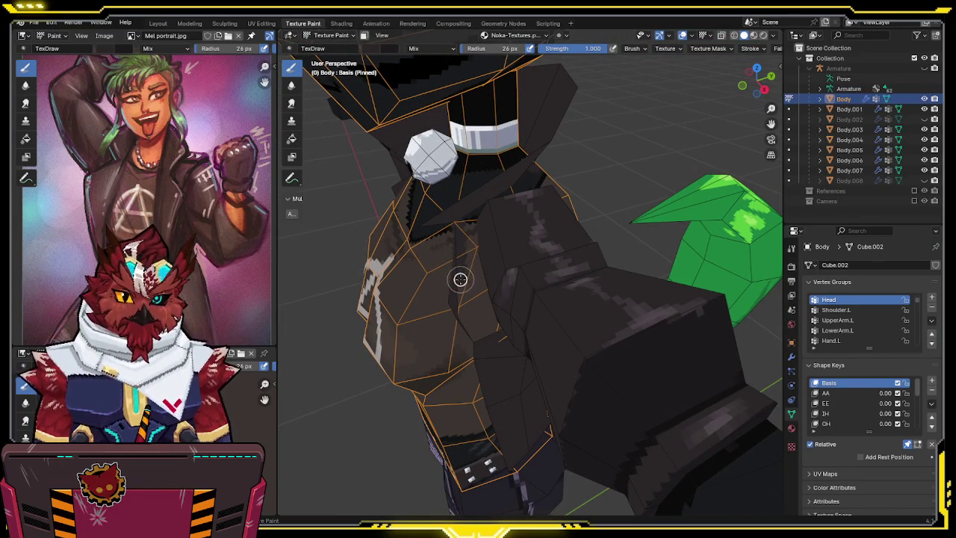
pyautogui.moveTo(461, 298); pyautogui.dragTo(437, 224, button='middle')
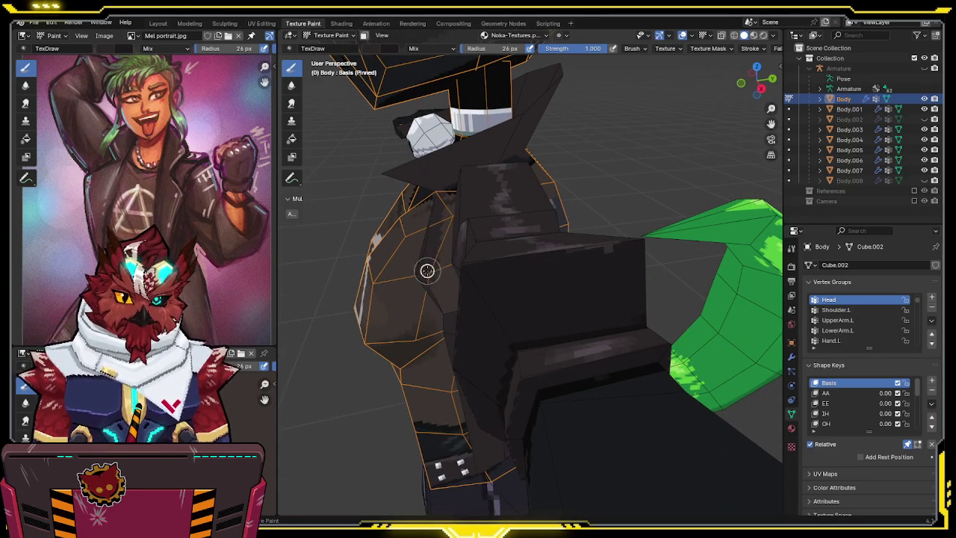
pyautogui.moveTo(446, 310)
pyautogui.mouseDown(button='middle')
pyautogui.moveTo(486, 239)
pyautogui.moveTo(445, 236)
pyautogui.mouseUp(button='middle')
pyautogui.scroll(3, 486, 239)
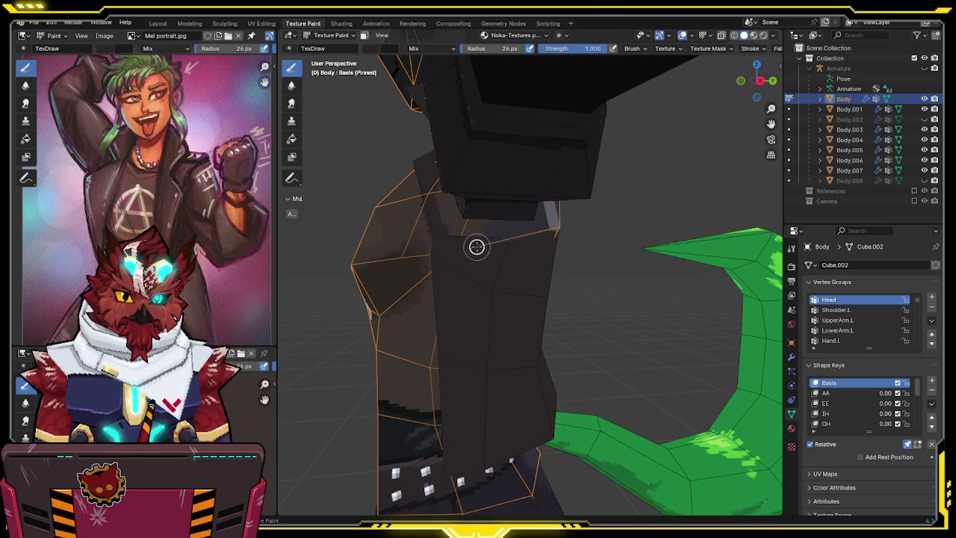
pyautogui.moveTo(552, 236); pyautogui.dragTo(495, 239, button='middle')
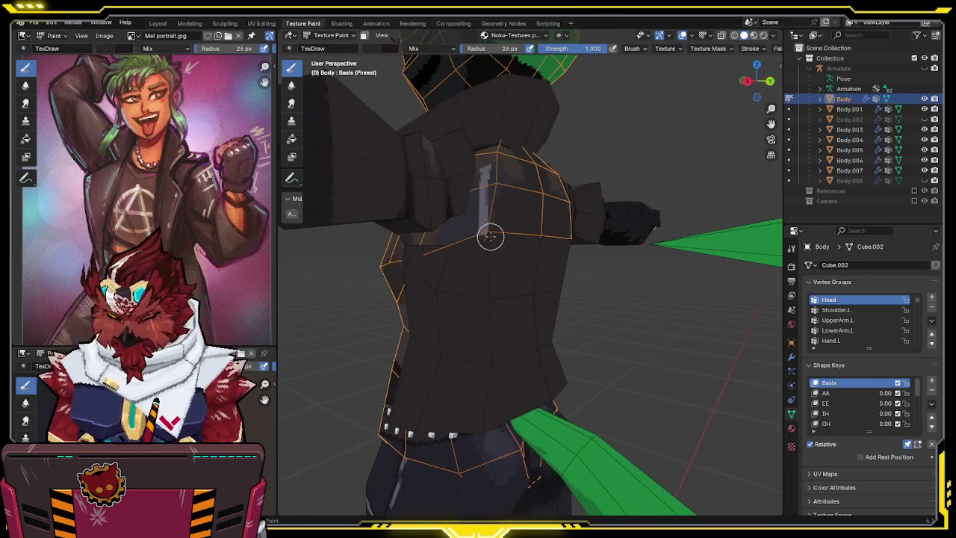
pyautogui.press('KP_Divide')
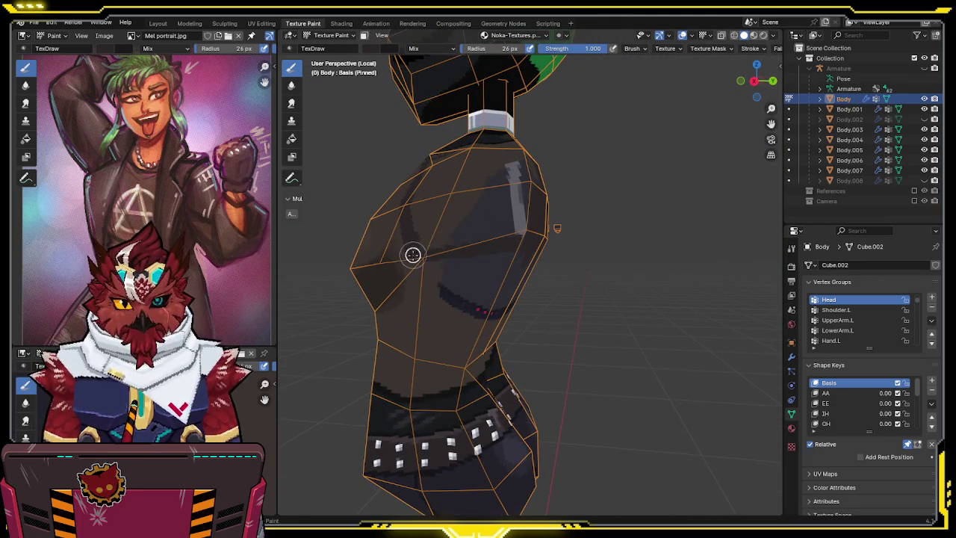
pyautogui.moveTo(474, 292)
pyautogui.mouseDown(button='middle')
pyautogui.moveTo(457, 289)
pyautogui.moveTo(458, 271)
pyautogui.mouseUp(button='middle')
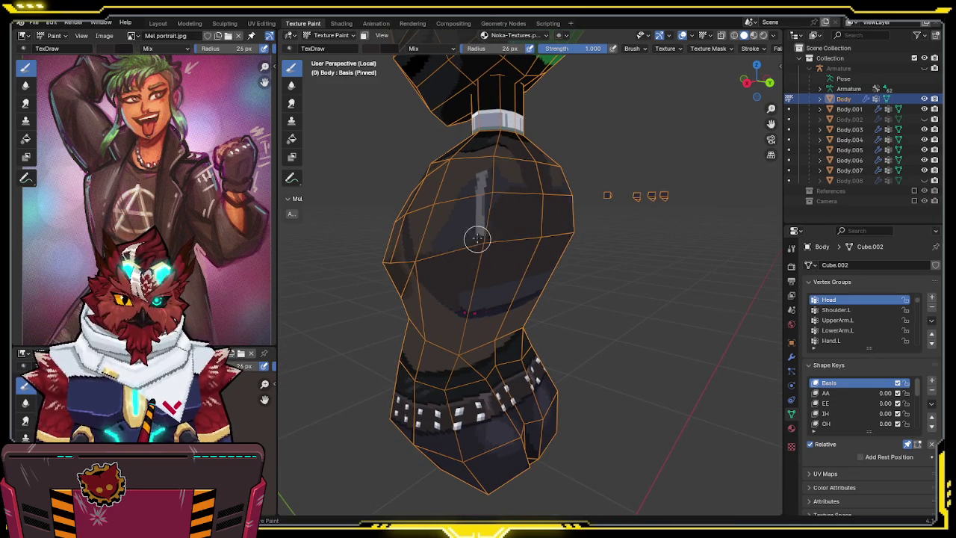
# With overlays hidden, paint dark shading on the jacket shoulders and back, then save.
pyautogui.hotkey('shift', 'alt', 'z')
pyautogui.moveTo(486, 203)
pyautogui.mouseDown(button='middle')
pyautogui.moveTo(526, 232)
pyautogui.moveTo(515, 278)
pyautogui.mouseUp(button='middle')
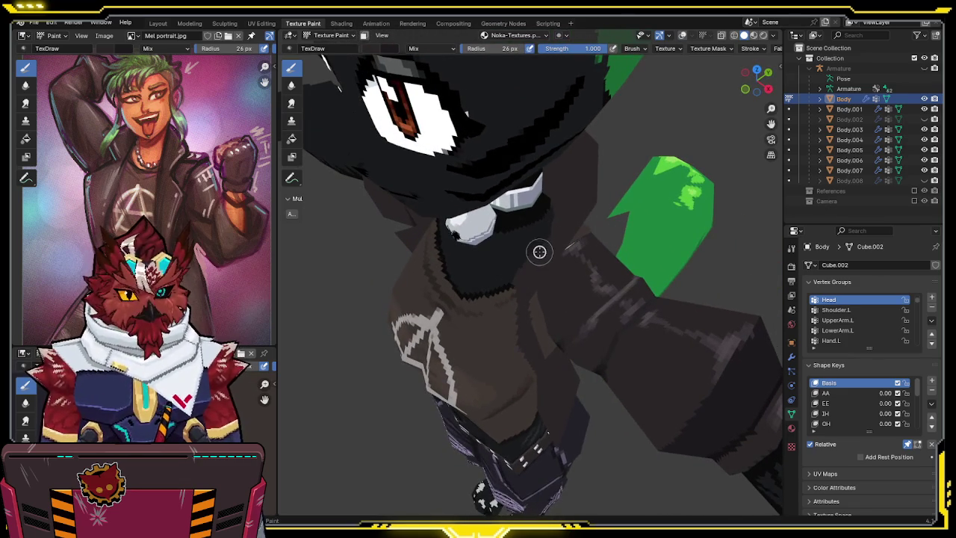
pyautogui.moveTo(548, 240)
pyautogui.mouseDown(button='middle')
pyautogui.moveTo(522, 274)
pyautogui.moveTo(540, 224)
pyautogui.moveTo(522, 244)
pyautogui.moveTo(496, 241)
pyautogui.mouseUp(button='middle')
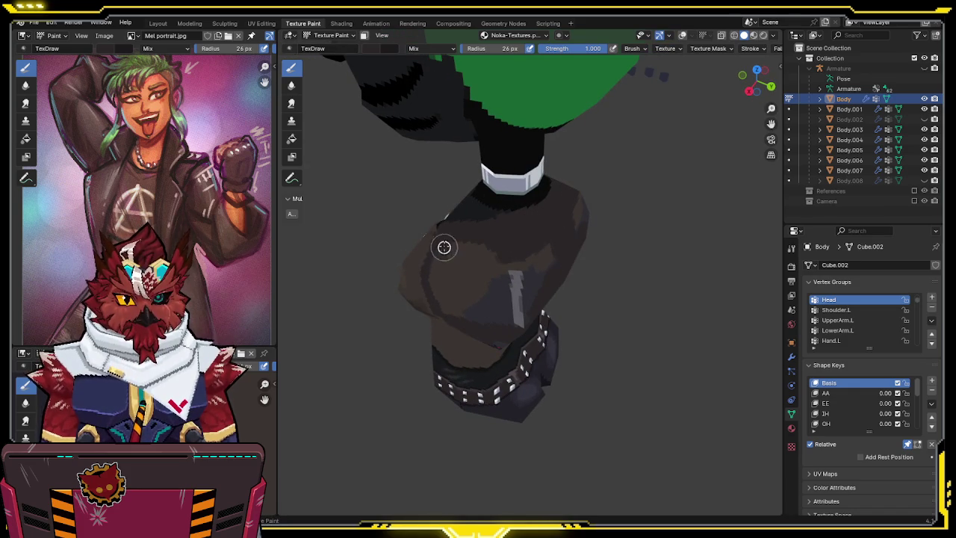
pyautogui.moveTo(434, 272)
pyautogui.mouseDown(button='middle')
pyautogui.moveTo(461, 230)
pyautogui.moveTo(474, 241)
pyautogui.moveTo(481, 229)
pyautogui.mouseUp(button='middle')
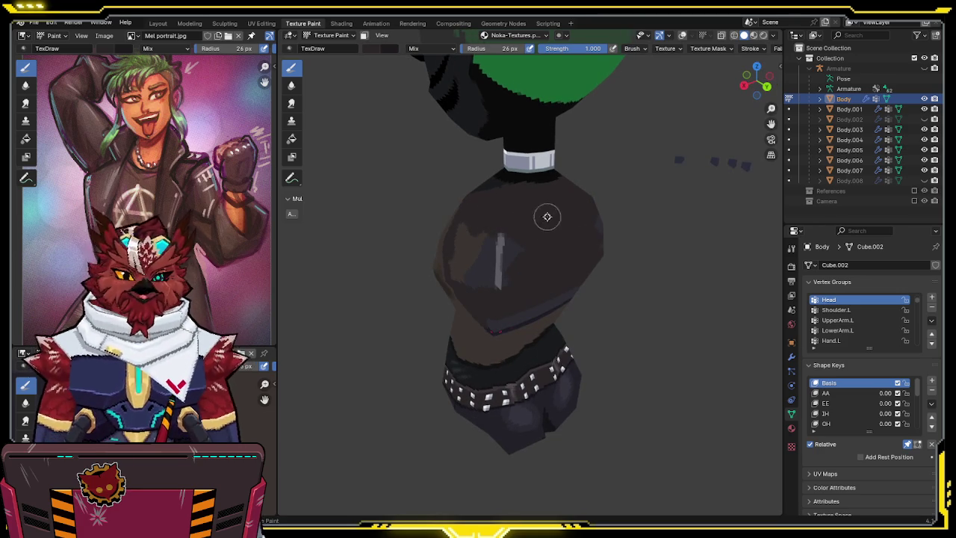
pyautogui.moveTo(527, 237); pyautogui.dragTo(483, 224, button='middle')
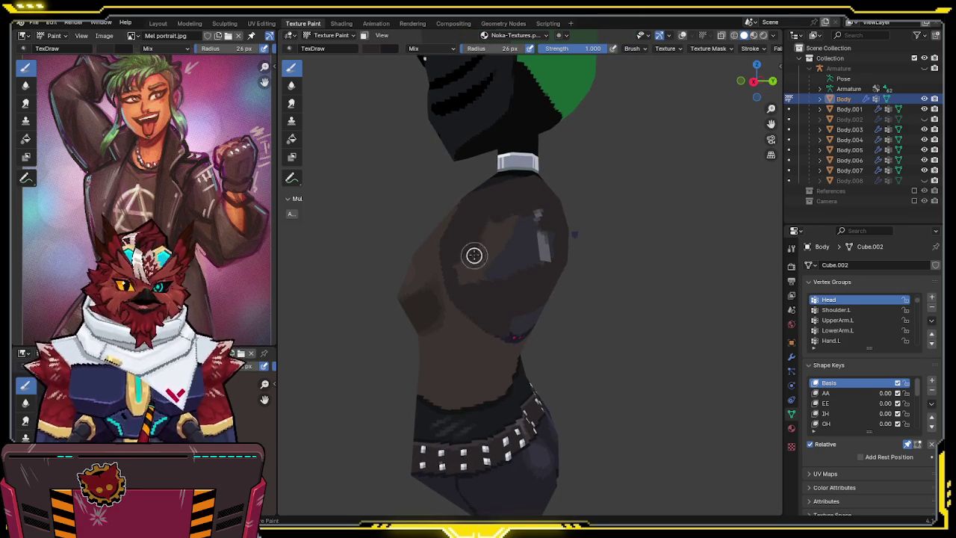
pyautogui.moveTo(507, 272); pyautogui.dragTo(507, 207, button='middle')
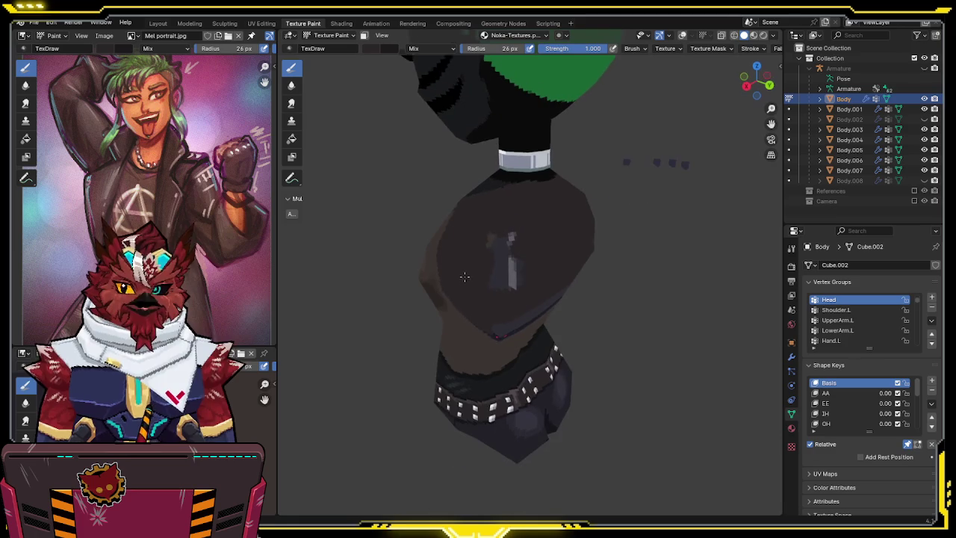
pyautogui.moveTo(524, 268)
pyautogui.mouseDown(button='middle')
pyautogui.moveTo(527, 216)
pyautogui.moveTo(520, 316)
pyautogui.moveTo(482, 330)
pyautogui.moveTo(484, 251)
pyautogui.mouseUp(button='middle')
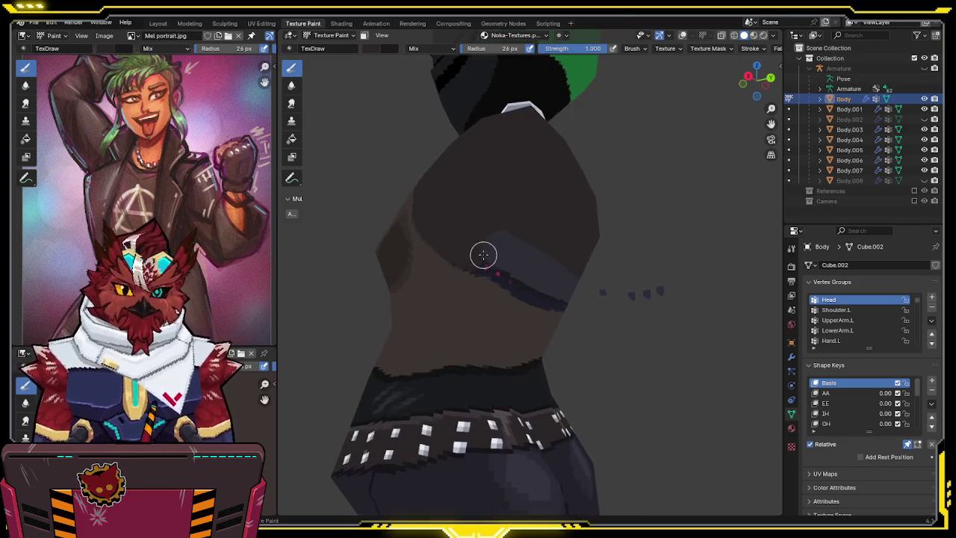
pyautogui.moveTo(541, 296)
pyautogui.mouseDown()
pyautogui.moveTo(477, 259)
pyautogui.moveTo(515, 254)
pyautogui.moveTo(538, 264)
pyautogui.mouseUp()
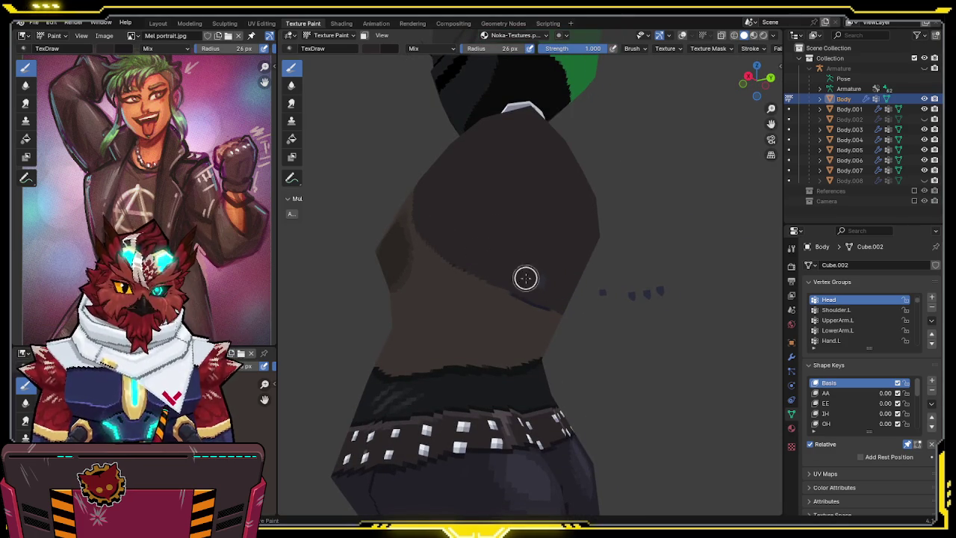
pyautogui.moveTo(559, 260)
pyautogui.mouseDown(button='middle')
pyautogui.moveTo(516, 280)
pyautogui.moveTo(501, 275)
pyautogui.mouseUp(button='middle')
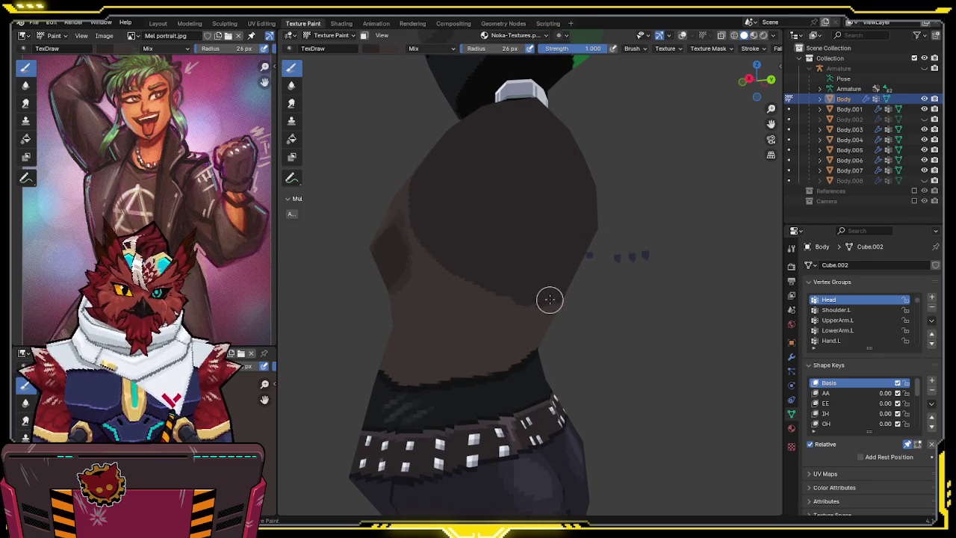
pyautogui.moveTo(535, 291)
pyautogui.mouseDown(button='middle')
pyautogui.moveTo(501, 288)
pyautogui.moveTo(539, 297)
pyautogui.moveTo(525, 279)
pyautogui.moveTo(582, 277)
pyautogui.moveTo(529, 277)
pyautogui.moveTo(533, 314)
pyautogui.moveTo(545, 252)
pyautogui.mouseUp(button='middle')
pyautogui.hotkey('ctrl', 's')
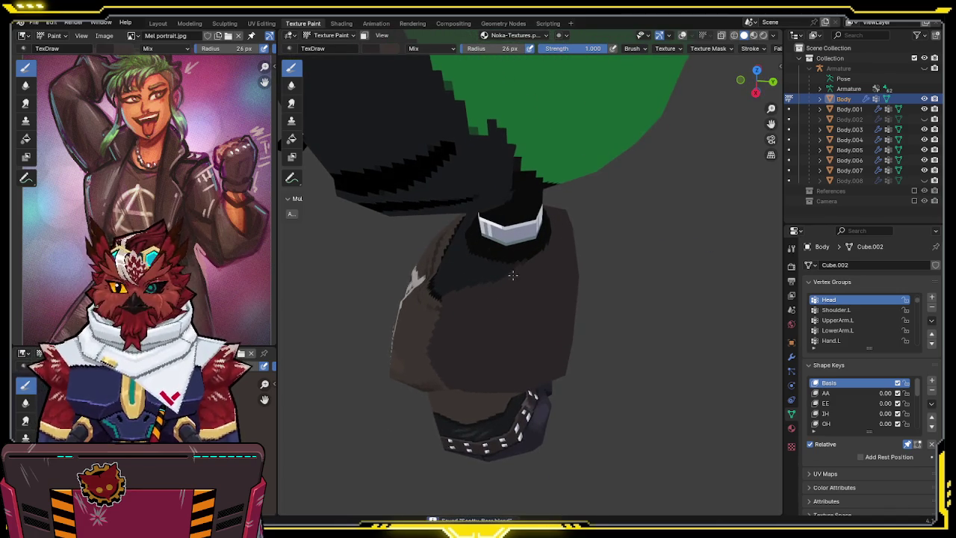
pyautogui.moveTo(508, 273)
pyautogui.mouseDown(button='middle')
pyautogui.moveTo(511, 256)
pyautogui.moveTo(593, 224)
pyautogui.moveTo(565, 190)
pyautogui.moveTo(548, 222)
pyautogui.moveTo(467, 198)
pyautogui.moveTo(480, 213)
pyautogui.moveTo(565, 213)
pyautogui.mouseUp(button='middle')
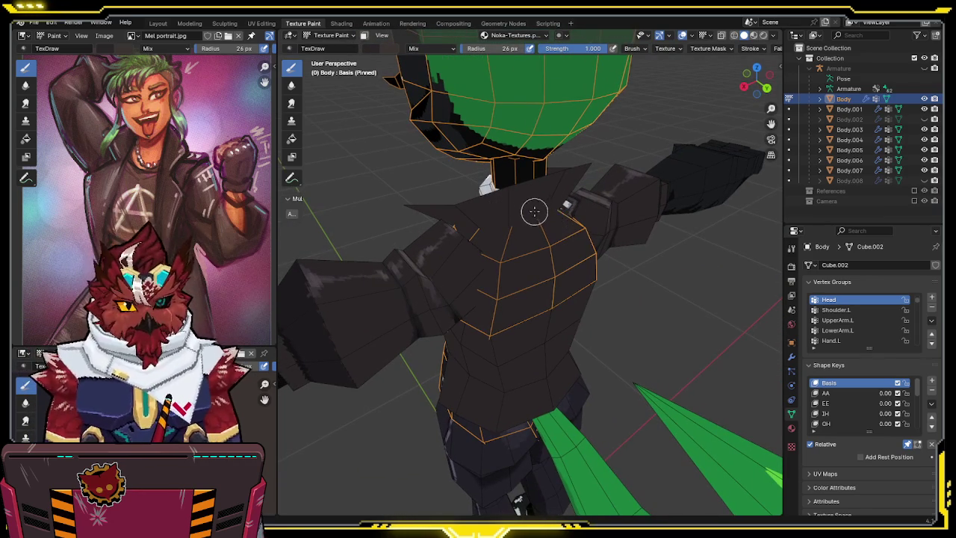
# Select the jacket and body and isolate them in Local view in Object Mode.
pyautogui.hotkey('alt', 'q')
pyautogui.click(533, 223)
pyautogui.keyDown('shift'); pyautogui.click(531, 259); pyautogui.keyUp('shift')
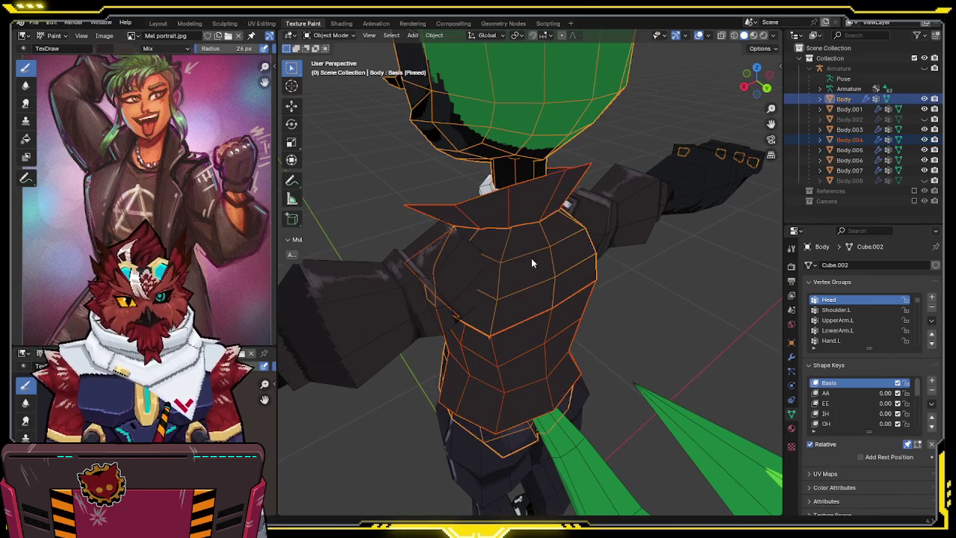
pyautogui.press('KP_Divide')
pyautogui.moveTo(530, 244)
pyautogui.mouseDown(button='middle')
pyautogui.moveTo(607, 177)
pyautogui.moveTo(582, 207)
pyautogui.moveTo(640, 209)
pyautogui.mouseUp(button='middle')
pyautogui.hotkey('ctrl', 'Tab')
pyautogui.click(560, 215)
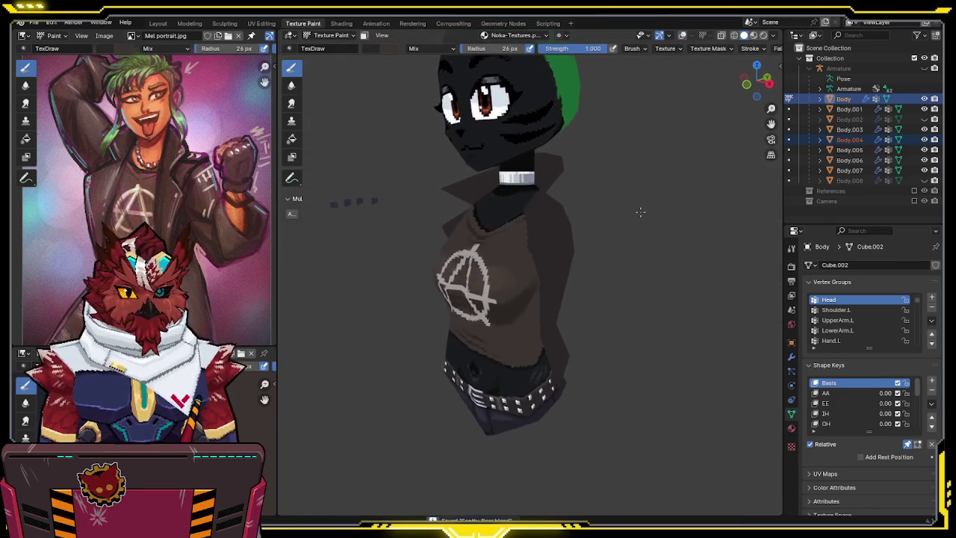
pyautogui.hotkey('ctrl', 'Tab')
pyautogui.hotkey('ctrl', 'Tab')
pyautogui.scroll(-5, 582, 254)
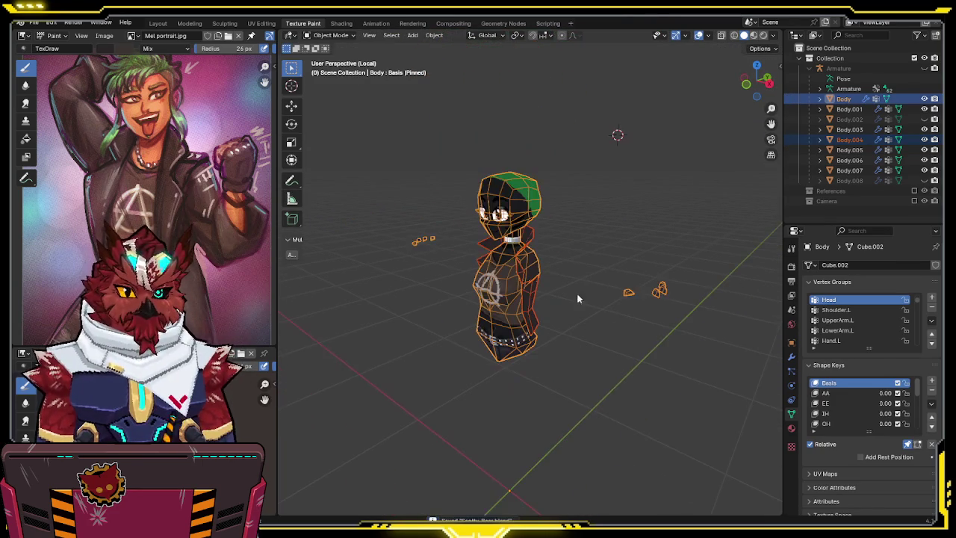
# In X-ray Edit Mode, split two small pieces into a new object and delete stray vertices.
pyautogui.press('Tab')
pyautogui.hotkey('alt', 'z')
pyautogui.moveTo(696, 248); pyautogui.dragTo(617, 300)
pyautogui.press('p')
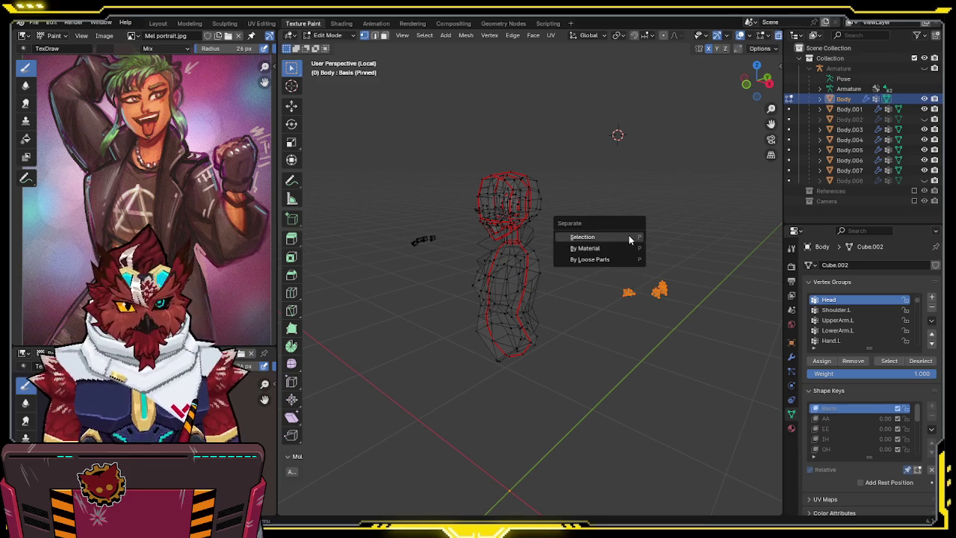
pyautogui.click(584, 237)
pyautogui.press('x')
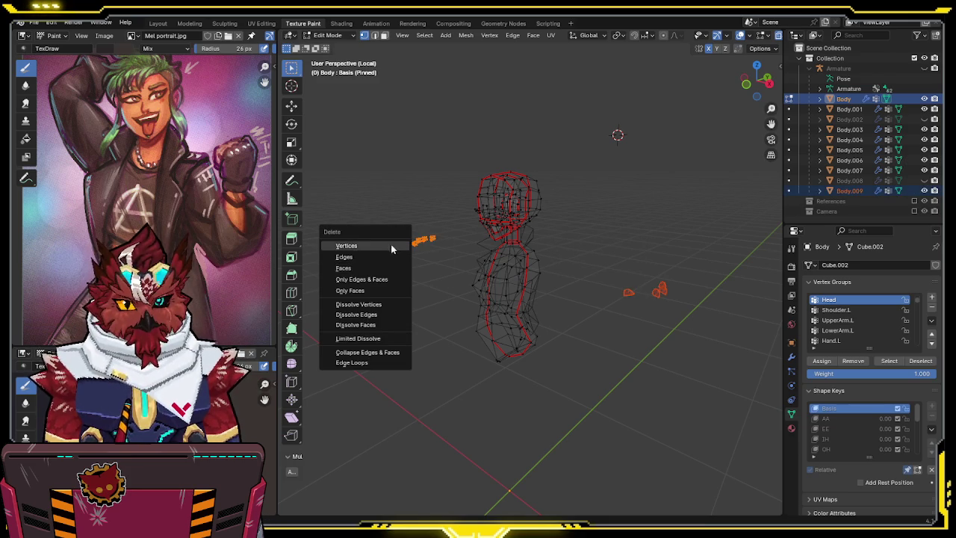
pyautogui.click(389, 243)
# Return to Object Mode, exit Local view and select the arms object.
pyautogui.hotkey('ctrl', 'Tab')
pyautogui.click(570, 260)
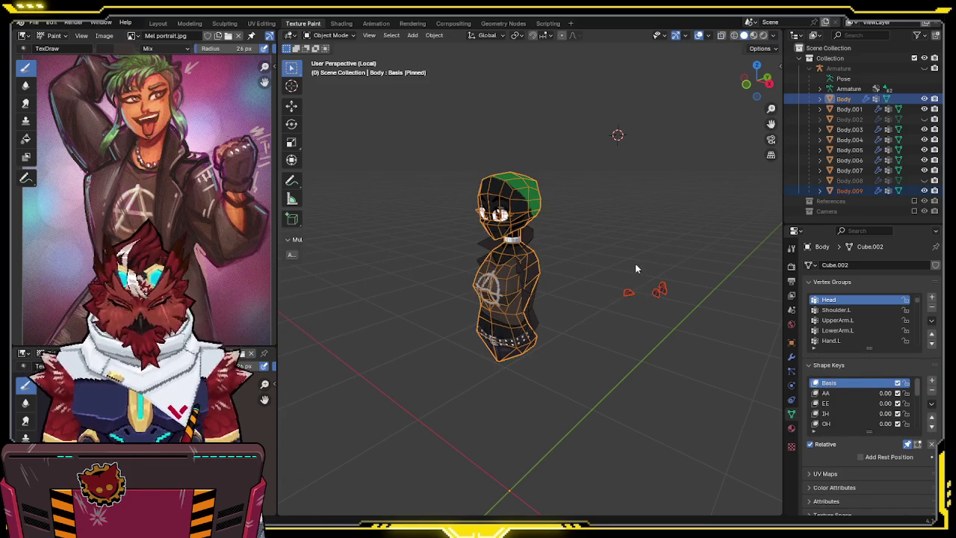
pyautogui.press('KP_Divide')
pyautogui.click(657, 295)
pyautogui.click(646, 276)
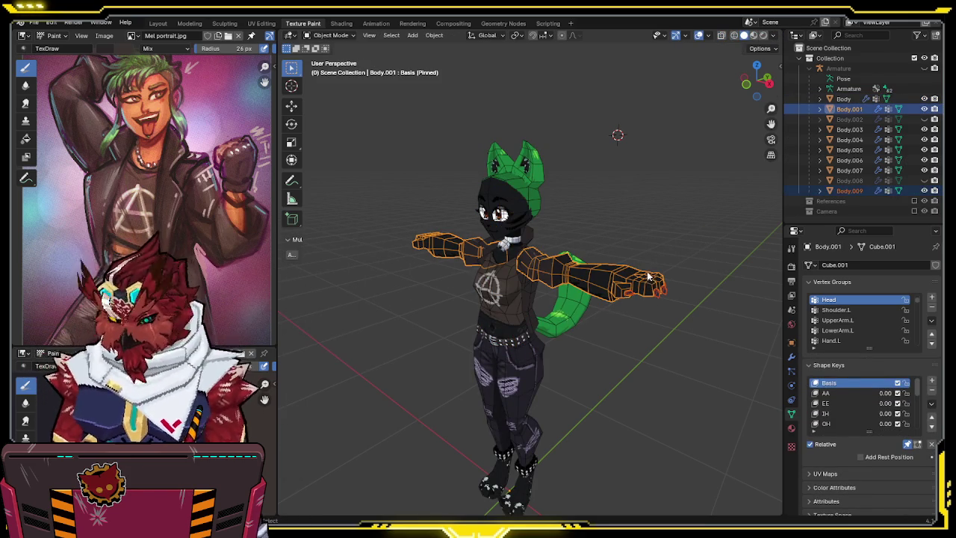
# In front wireframe view, box-select the left arm and delete its vertices.
pyautogui.moveTo(648, 277)
pyautogui.mouseDown(button='middle')
pyautogui.moveTo(700, 238)
pyautogui.moveTo(592, 249)
pyautogui.moveTo(591, 216)
pyautogui.mouseUp(button='middle')
pyautogui.press('Tab')
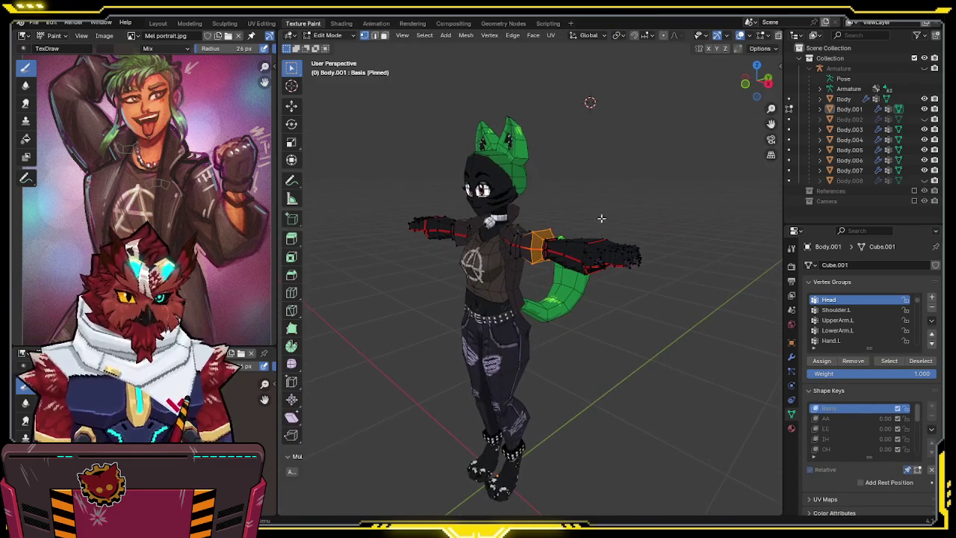
pyautogui.click(791, 356)
pyautogui.press('KP_1')
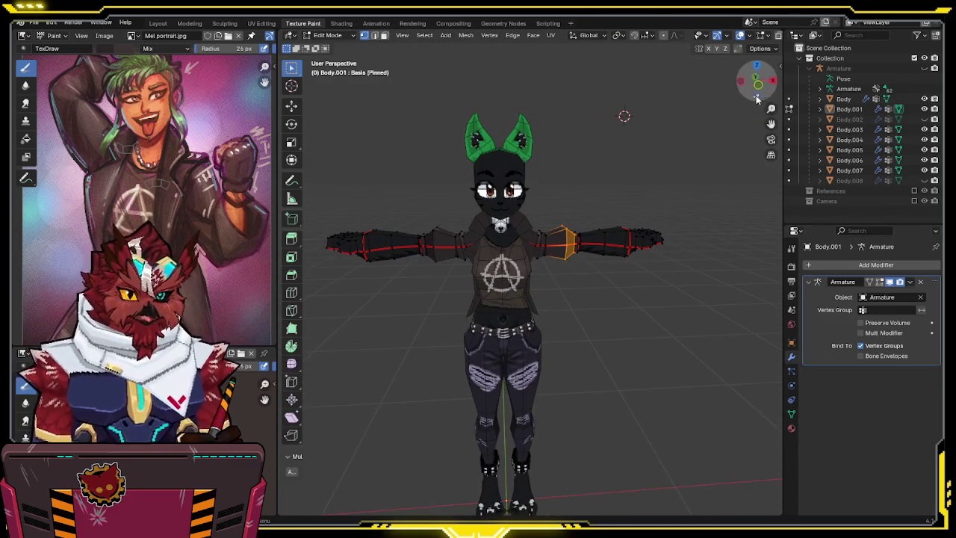
pyautogui.scroll(-1, 757, 97)
pyautogui.keyDown('shift'); pyautogui.moveTo(501, 220); pyautogui.dragTo(550, 235, button='middle'); pyautogui.keyUp('shift')
pyautogui.hotkey('shift', 'z')
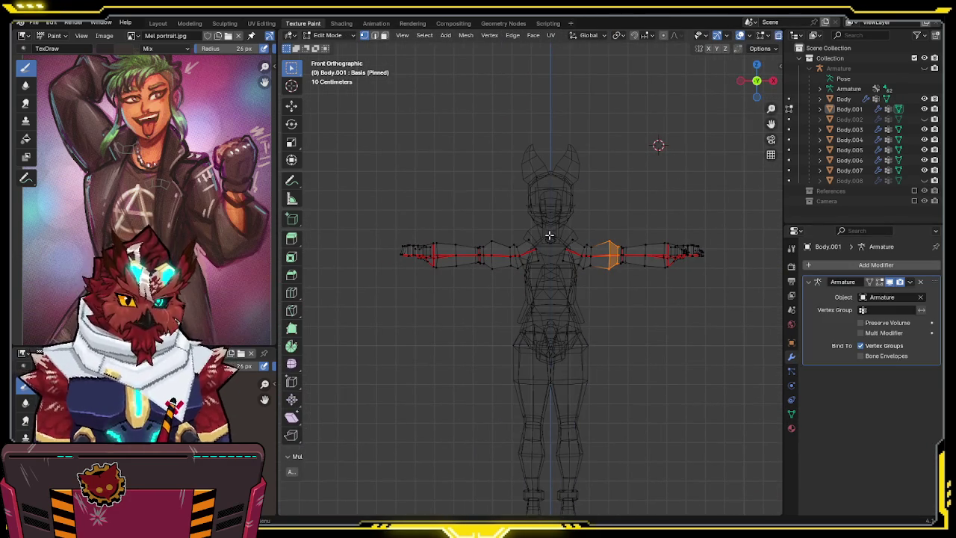
pyautogui.moveTo(556, 214); pyautogui.dragTo(398, 333)
pyautogui.press('x')
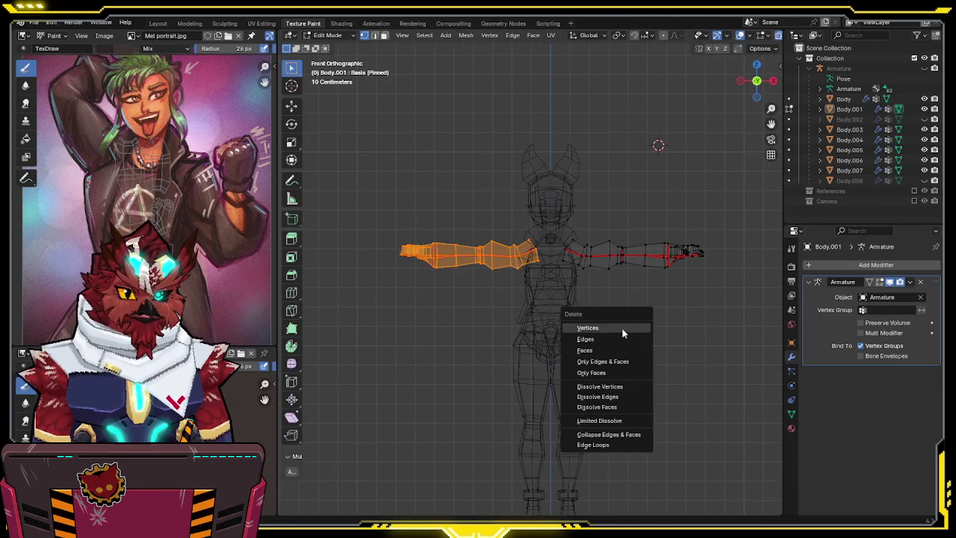
pyautogui.click(619, 328)
pyautogui.press('Tab')
pyautogui.hotkey('shift', 'z')
# Delete all shape keys from the arms mesh.
pyautogui.click(792, 413)
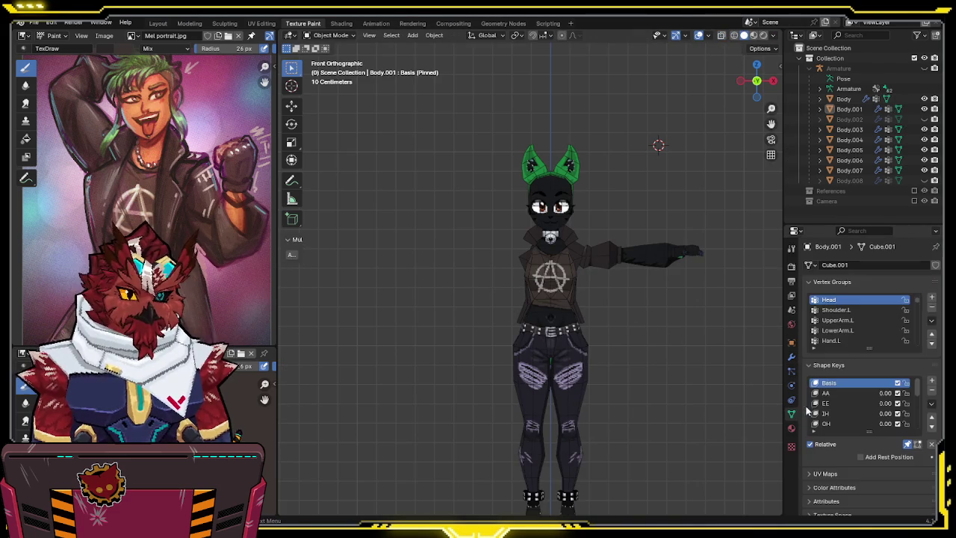
pyautogui.click(931, 403)
pyautogui.click(873, 334)
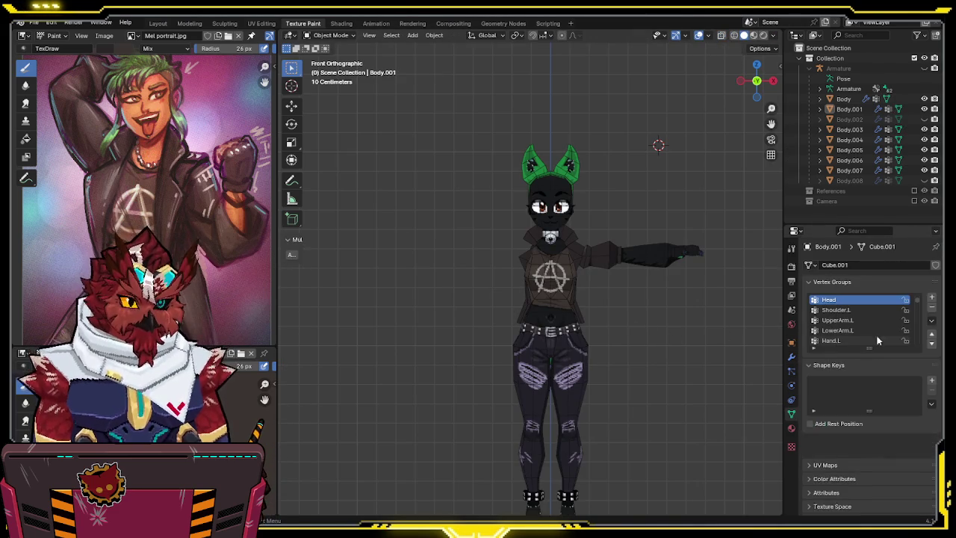
# Add a Mirror modifier to the arms and move it above the Armature modifier.
pyautogui.click(792, 357)
pyautogui.press('Tab')
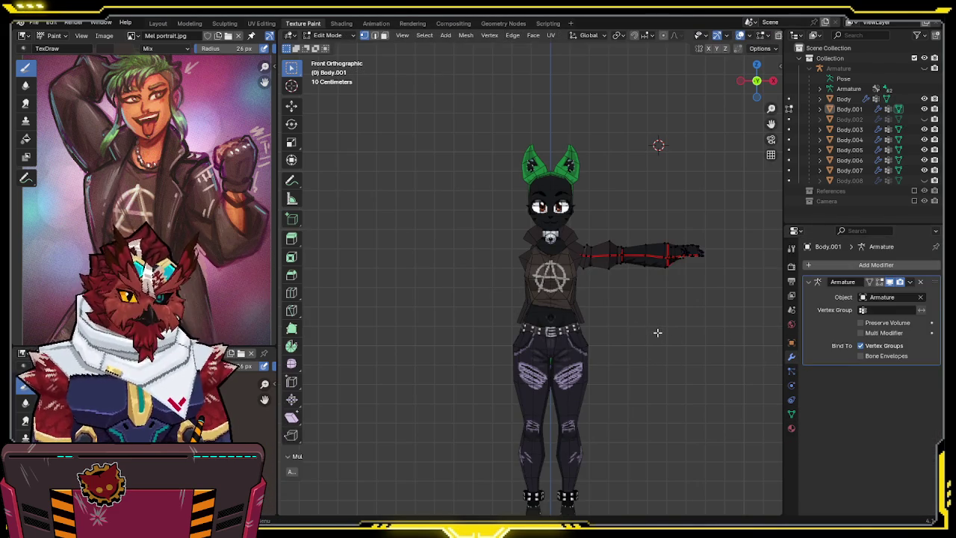
pyautogui.press('q')
pyautogui.click(620, 409)
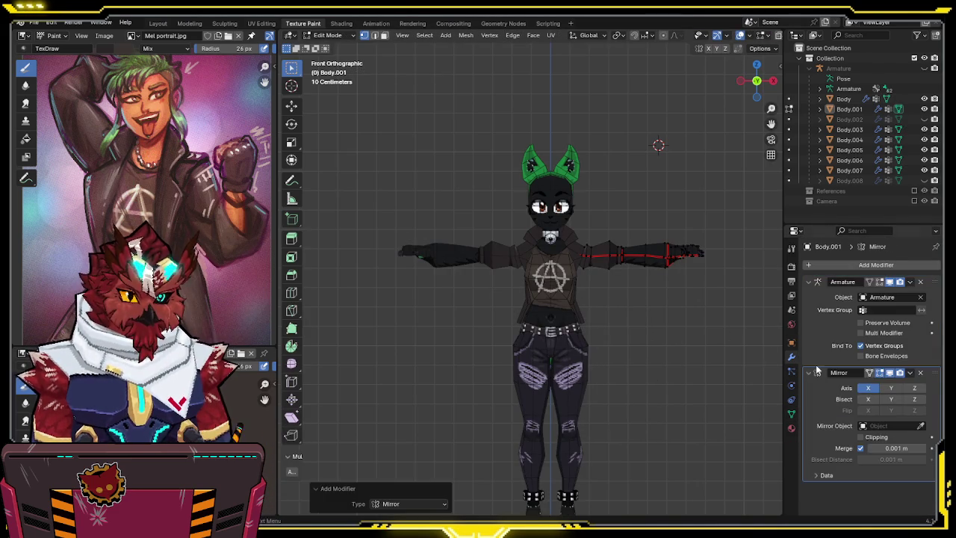
pyautogui.moveTo(931, 375); pyautogui.dragTo(932, 283)
pyautogui.press('Tab')
pyautogui.moveTo(702, 299)
pyautogui.mouseDown(button='middle')
pyautogui.moveTo(653, 317)
pyautogui.moveTo(672, 287)
pyautogui.moveTo(646, 295)
pyautogui.mouseUp(button='middle')
pyautogui.scroll(2, 641, 307)
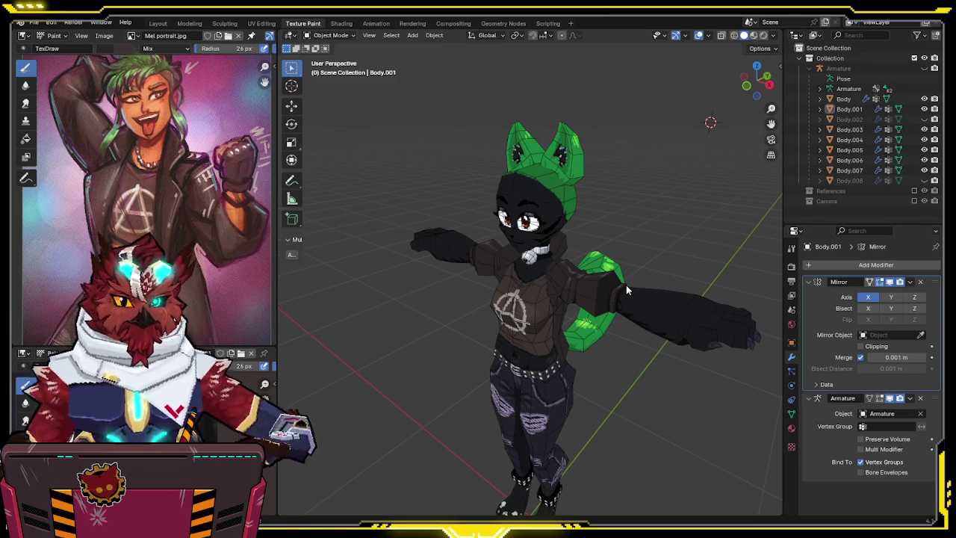
pyautogui.moveTo(626, 284)
pyautogui.mouseDown(button='middle')
pyautogui.moveTo(433, 261)
pyautogui.moveTo(465, 245)
pyautogui.mouseUp(button='middle')
# Select the Body.004 jacket torso, isolate it in Local view, and switch to Texture Paint.
pyautogui.scroll(3, 465, 244)
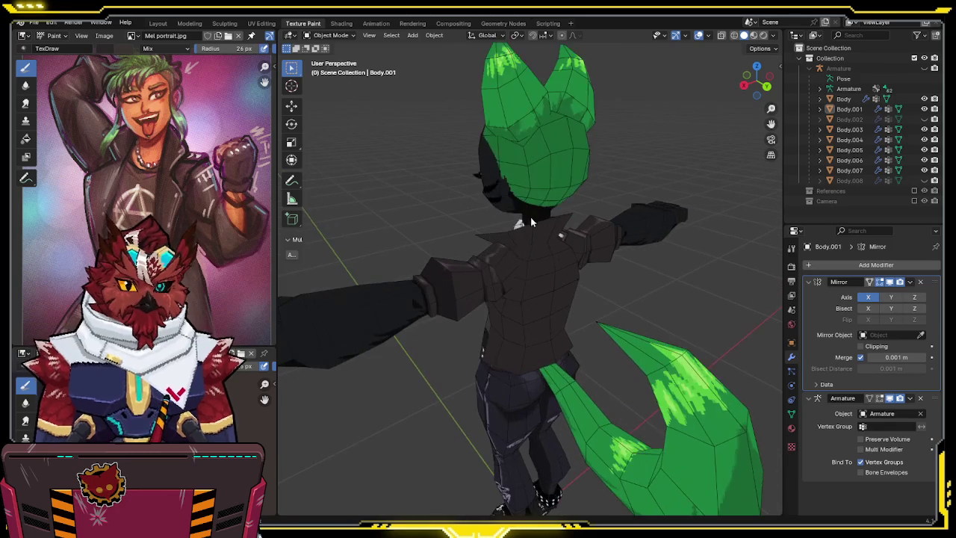
pyautogui.click(548, 322)
pyautogui.press('KP_Divide')
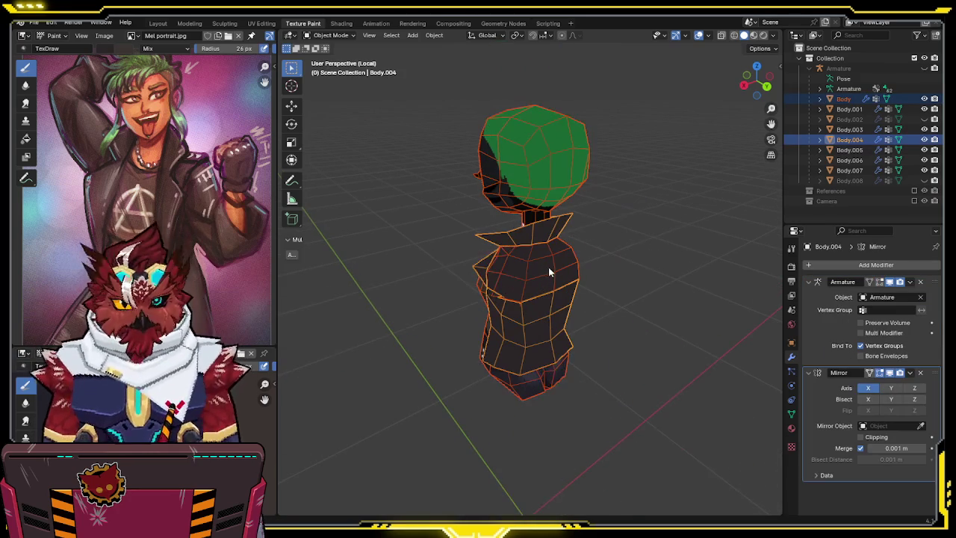
pyautogui.moveTo(540, 288)
pyautogui.mouseDown(button='middle')
pyautogui.moveTo(522, 277)
pyautogui.moveTo(527, 263)
pyautogui.moveTo(541, 255)
pyautogui.moveTo(544, 224)
pyautogui.moveTo(560, 224)
pyautogui.moveTo(478, 269)
pyautogui.mouseUp(button='middle')
pyautogui.hotkey('ctrl', 'Tab')
pyautogui.click(608, 220)
pyautogui.scroll(2, 581, 214)
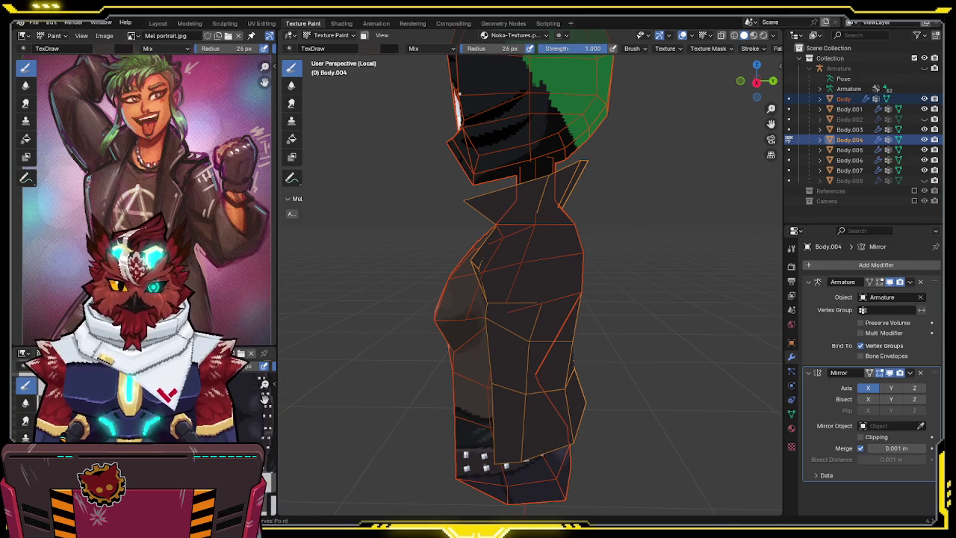
pyautogui.moveTo(287, 392)
pyautogui.mouseDown(button='middle')
pyautogui.moveTo(488, 273)
pyautogui.moveTo(559, 253)
pyautogui.moveTo(566, 239)
pyautogui.moveTo(646, 211)
pyautogui.moveTo(586, 245)
pyautogui.moveTo(507, 220)
pyautogui.mouseUp(button='middle')
pyautogui.scroll(3, 559, 217)
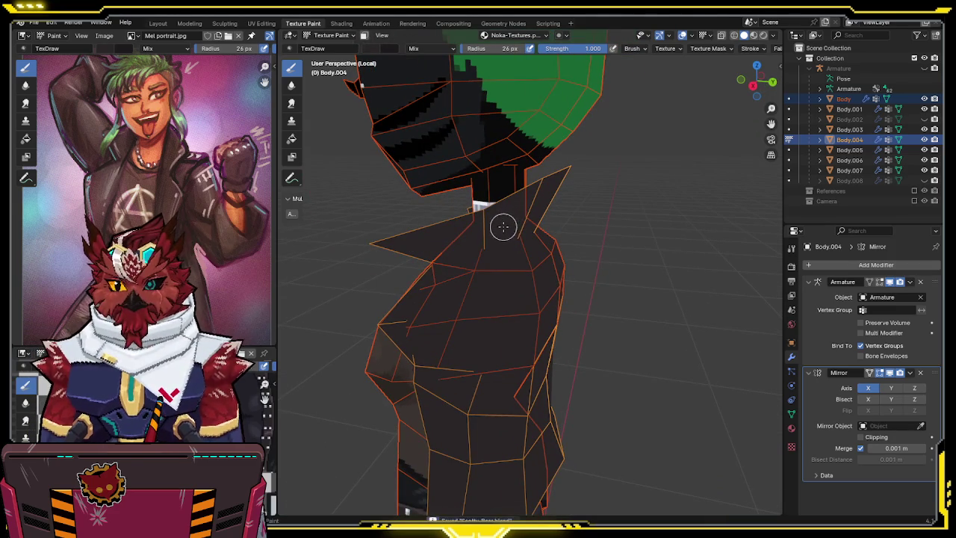
# Select all jacket faces in Edit Mode and return to Texture Paint with face masking.
pyautogui.press('Tab')
pyautogui.hotkey('alt', 'a')
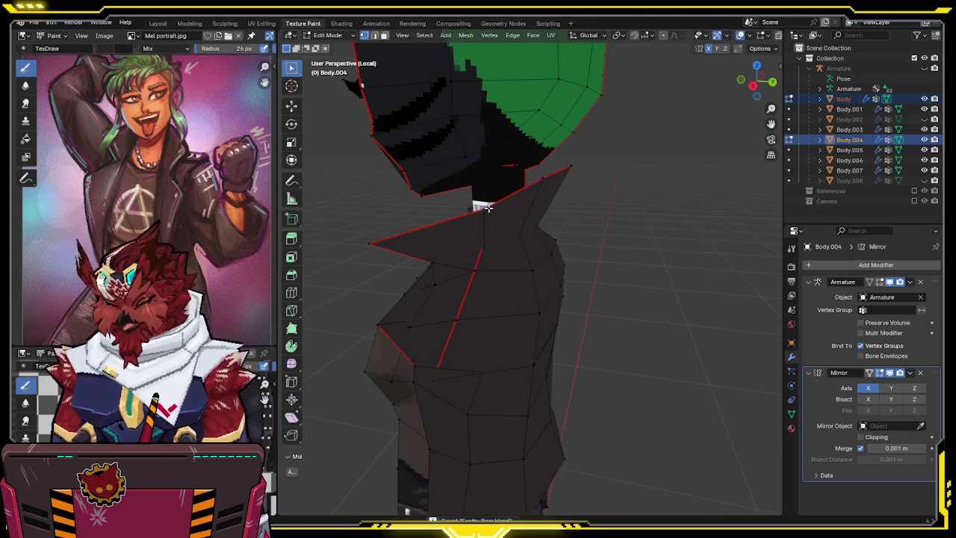
pyautogui.press('a')
pyautogui.hotkey('ctrl', 'Tab')
pyautogui.click(538, 185)
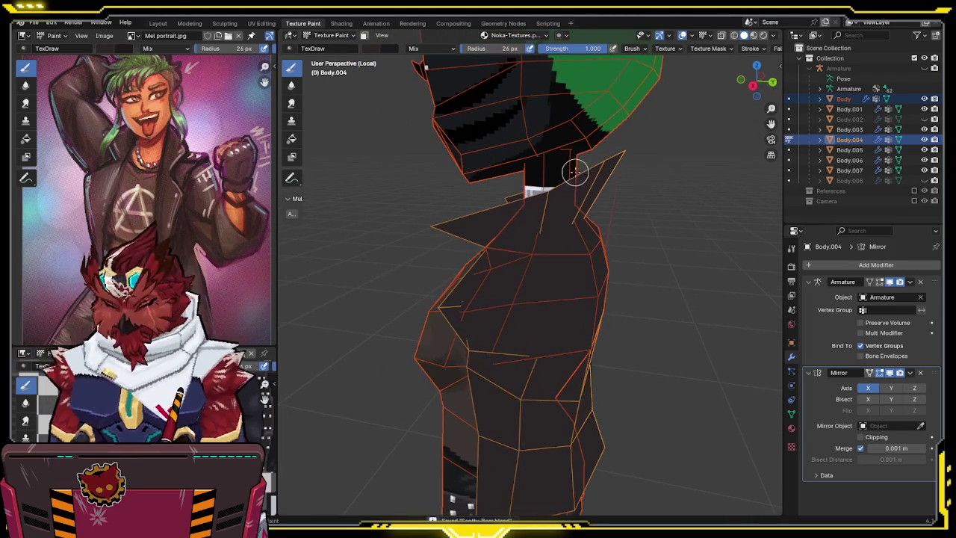
pyautogui.press('KP_Divide')
pyautogui.press('KP_Divide')
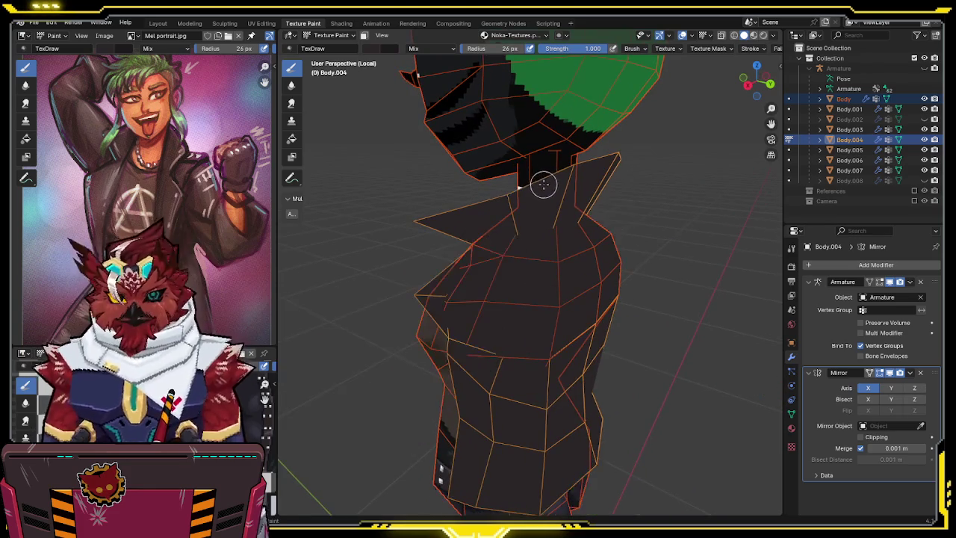
pyautogui.press('Tab')
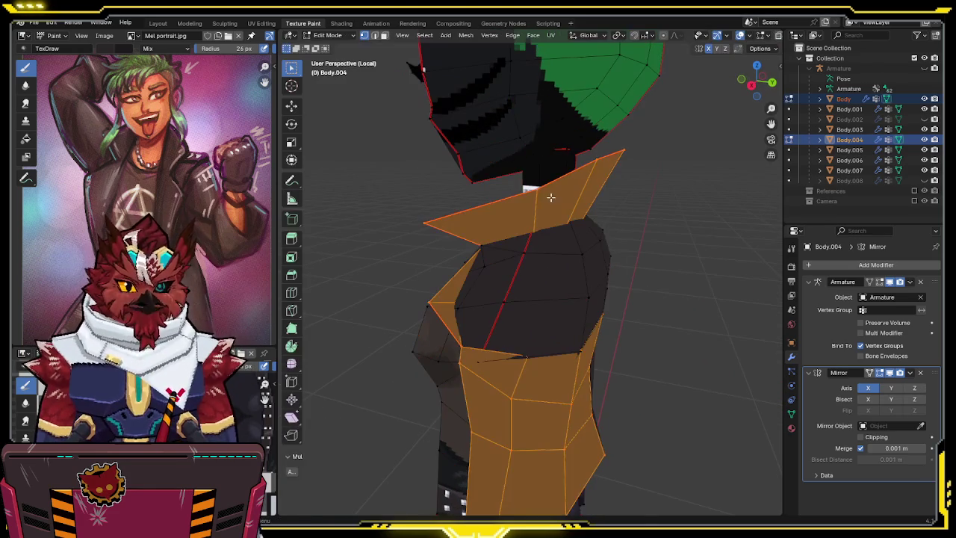
pyautogui.press('Tab')
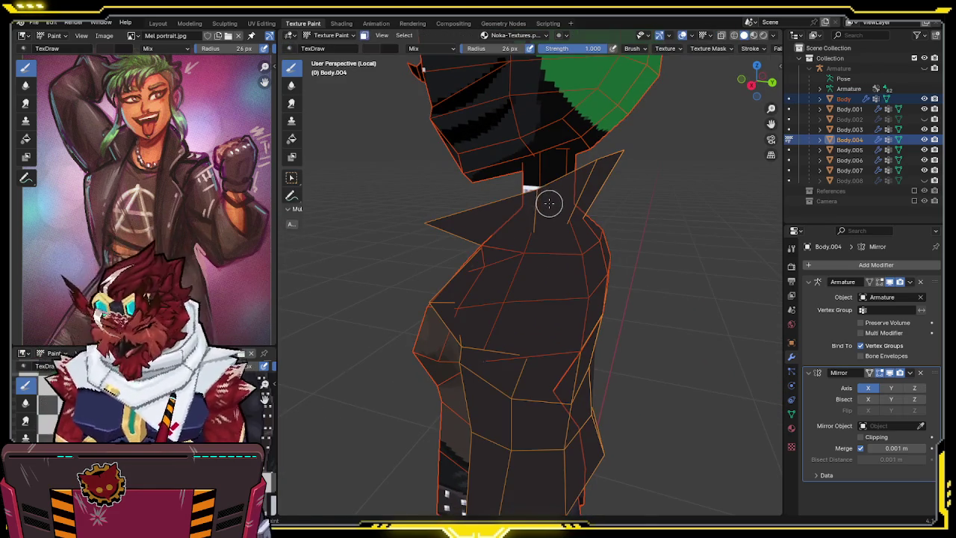
# Paint a darker band along the jacket's horizontal seam.
pyautogui.moveTo(584, 198)
pyautogui.mouseDown(button='middle')
pyautogui.moveTo(613, 183)
pyautogui.moveTo(480, 234)
pyautogui.moveTo(620, 247)
pyautogui.moveTo(552, 260)
pyautogui.moveTo(557, 236)
pyautogui.moveTo(503, 224)
pyautogui.moveTo(524, 246)
pyautogui.mouseUp(button='middle')
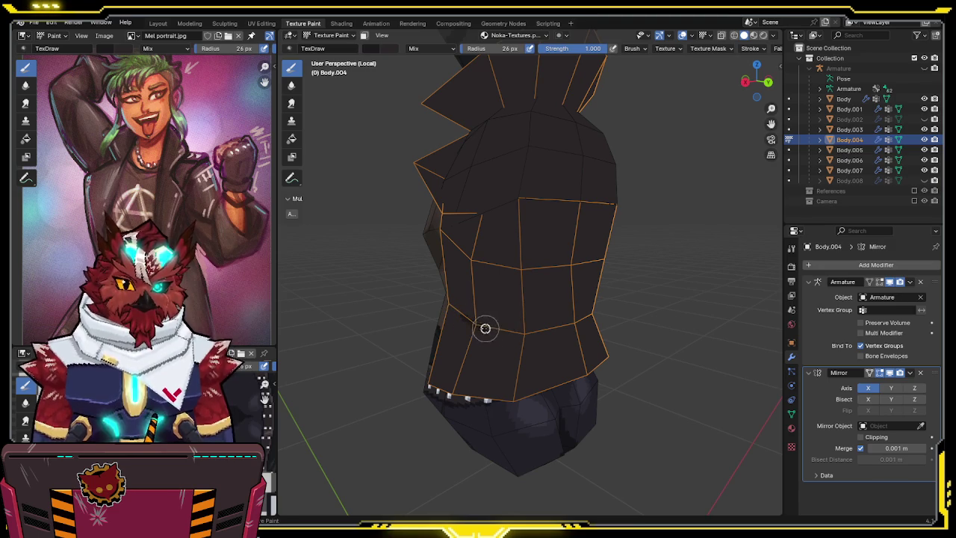
pyautogui.moveTo(512, 331); pyautogui.dragTo(574, 322)
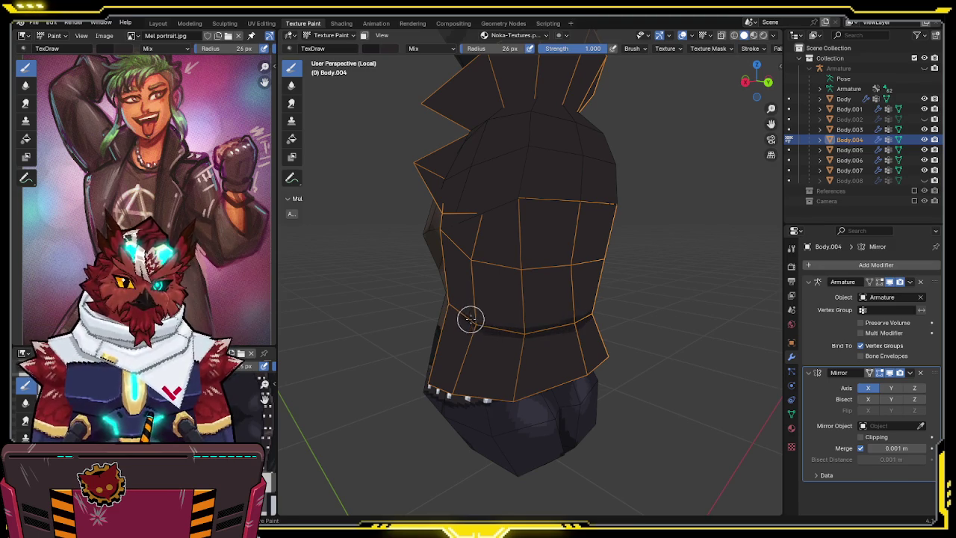
pyautogui.moveTo(475, 321); pyautogui.dragTo(565, 323)
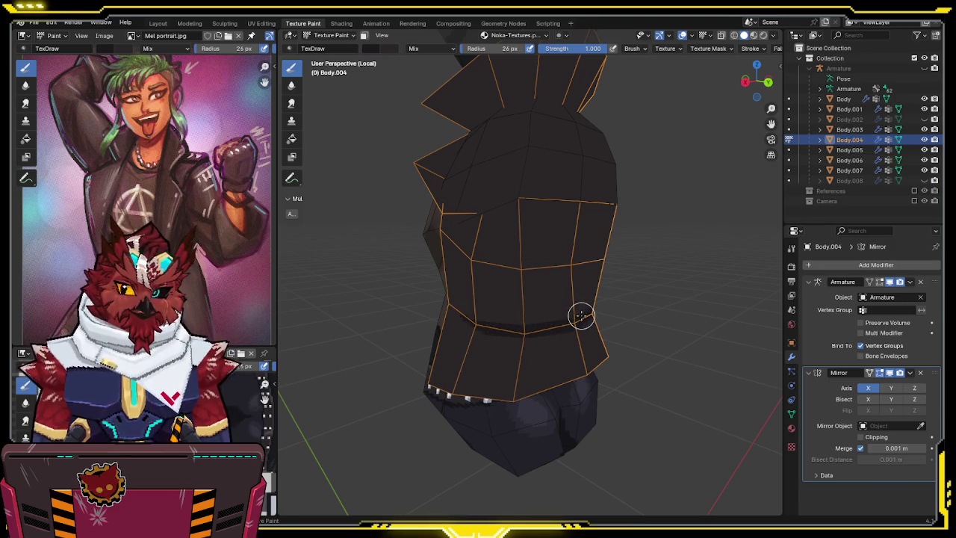
pyautogui.moveTo(596, 287)
pyautogui.mouseDown(button='middle')
pyautogui.moveTo(548, 308)
pyautogui.moveTo(533, 294)
pyautogui.moveTo(586, 277)
pyautogui.moveTo(546, 292)
pyautogui.mouseUp(button='middle')
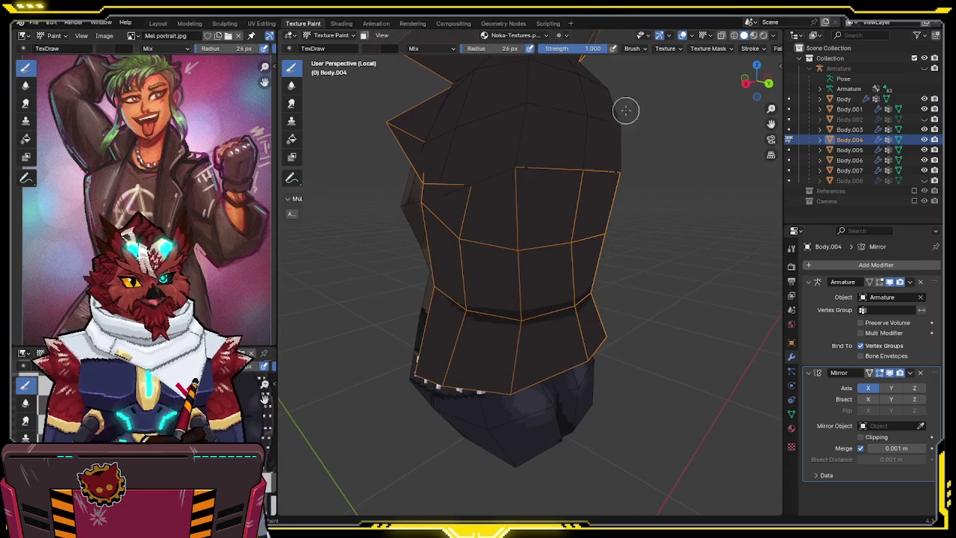
# Turn off face masking and paint a dark shading stroke across the lower torso.
pyautogui.press('m')
pyautogui.moveTo(563, 291)
pyautogui.mouseDown(button='middle')
pyautogui.moveTo(495, 280)
pyautogui.moveTo(538, 286)
pyautogui.mouseUp(button='middle')
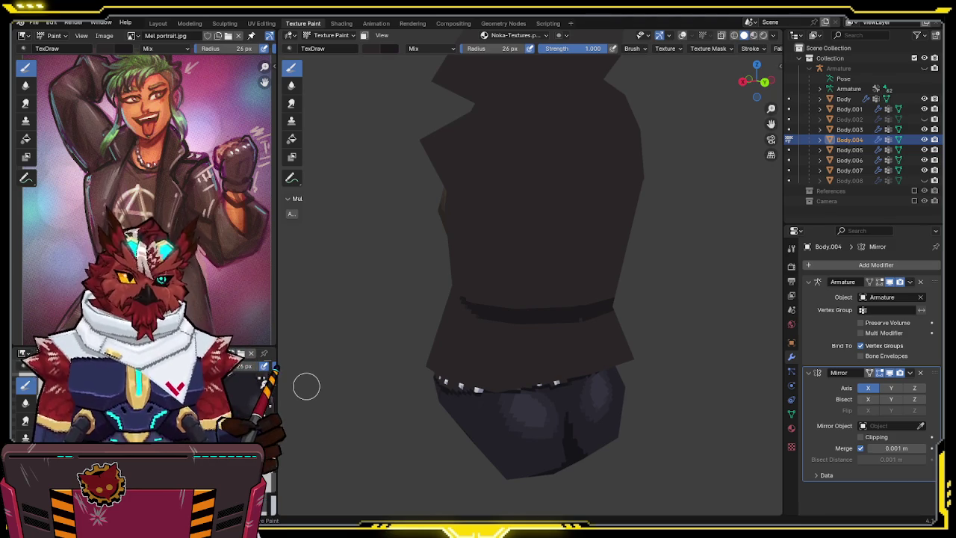
pyautogui.moveTo(527, 232)
pyautogui.mouseDown(button='middle')
pyautogui.moveTo(545, 240)
pyautogui.moveTo(524, 262)
pyautogui.moveTo(624, 313)
pyautogui.moveTo(622, 285)
pyautogui.moveTo(632, 284)
pyautogui.moveTo(621, 288)
pyautogui.moveTo(576, 210)
pyautogui.mouseUp(button='middle')
pyautogui.hotkey('shift', 'alt', 'z')
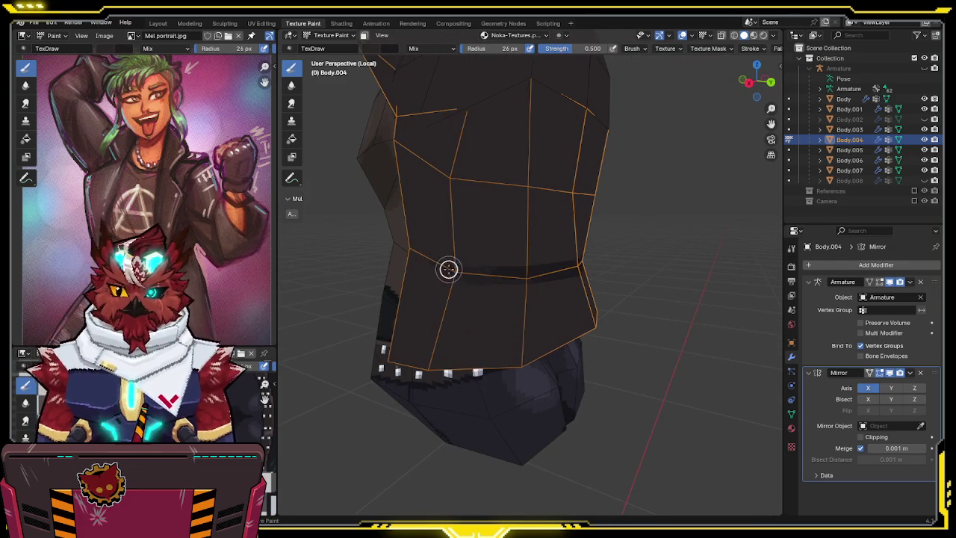
pyautogui.moveTo(463, 247); pyautogui.dragTo(465, 261, button='middle')
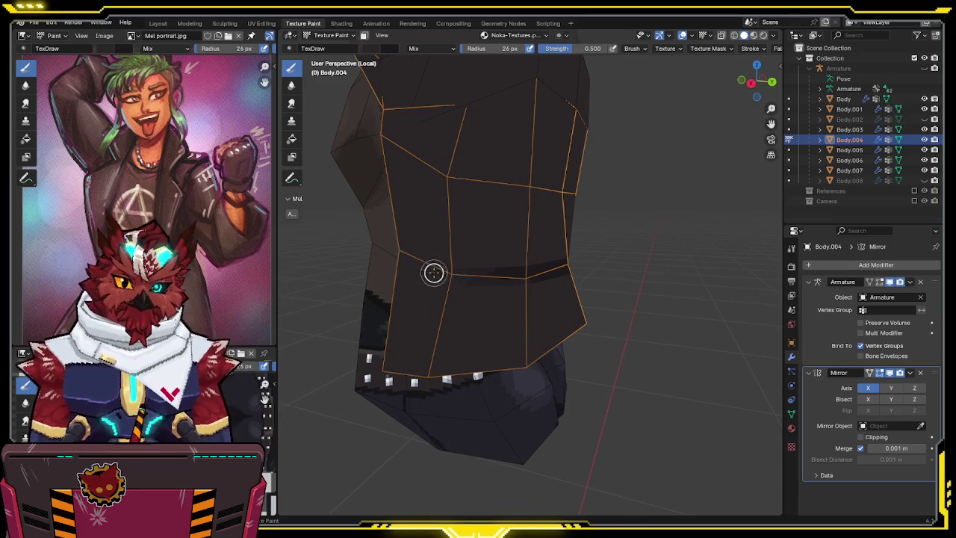
pyautogui.scroll(3, 610, 231)
pyautogui.moveTo(610, 231)
pyautogui.keyDown('shift'); pyautogui.mouseDown(button='middle')
pyautogui.moveTo(593, 248)
pyautogui.moveTo(512, 282)
pyautogui.moveTo(540, 271)
pyautogui.mouseUp(button='middle'); pyautogui.keyUp('shift')
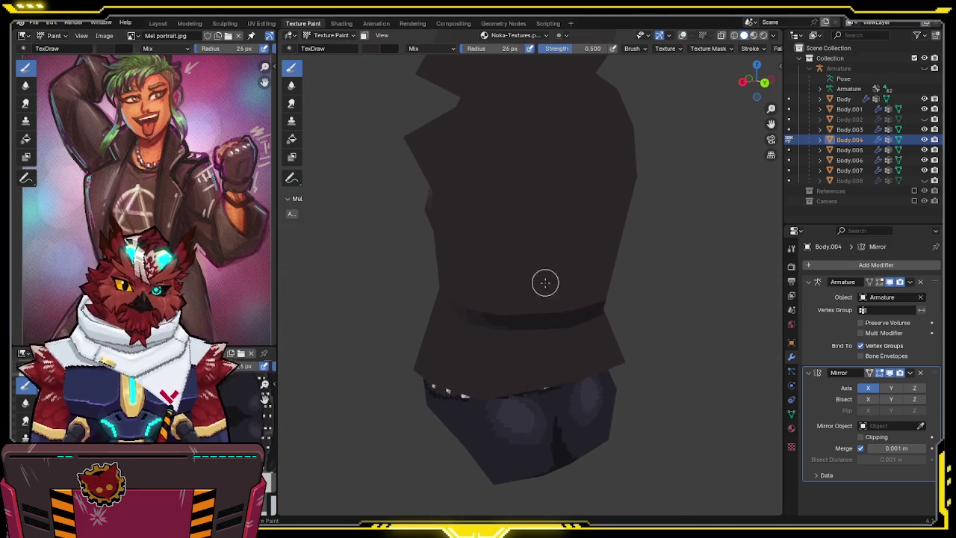
pyautogui.moveTo(569, 299); pyautogui.dragTo(546, 288, button='middle')
pyautogui.scroll(2, 546, 288)
pyautogui.hotkey('shift', 'alt', 'z')
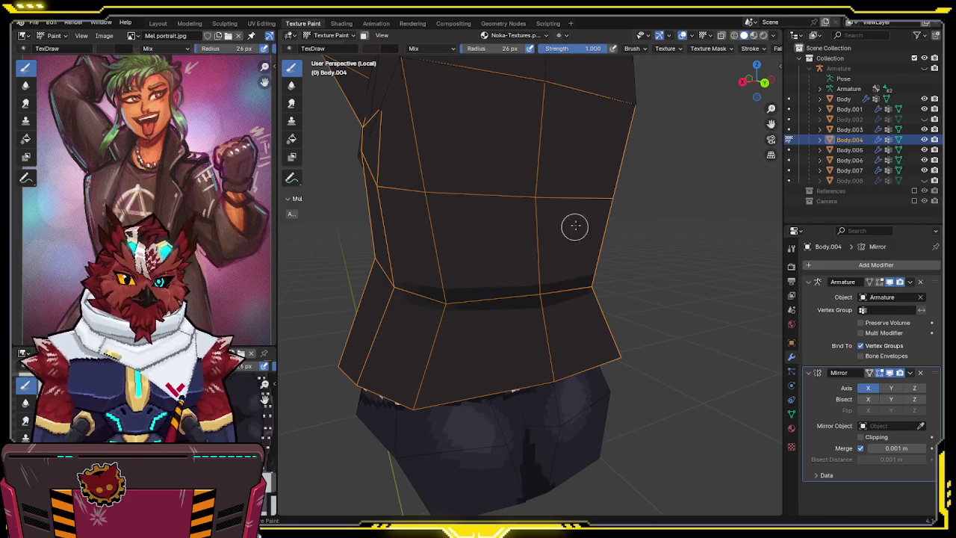
pyautogui.moveTo(492, 272); pyautogui.dragTo(541, 272)
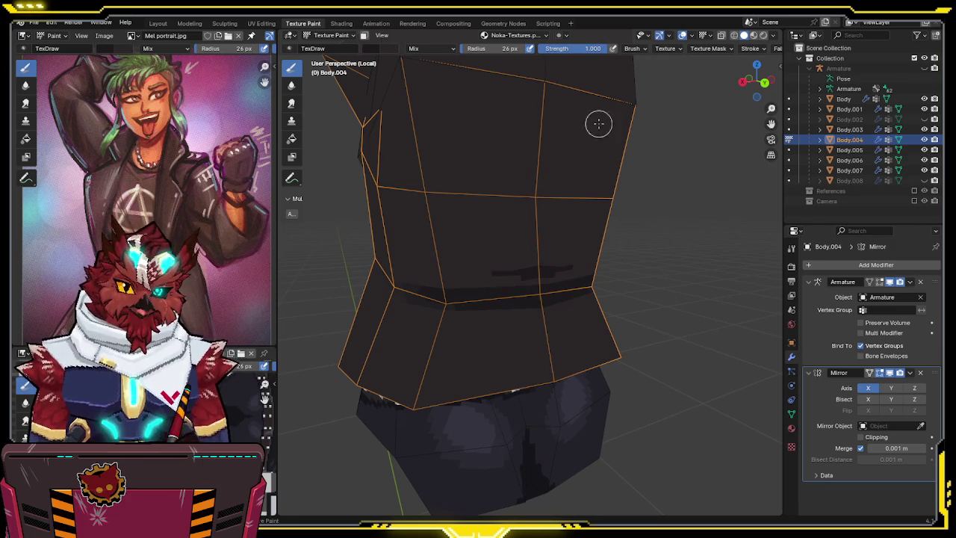
# Reset brush strength to 1.000 and switch to the Erase Alpha brush.
pyautogui.keyDown('ctrl'); pyautogui.scroll(-2, 570, 66); pyautogui.keyUp('ctrl')
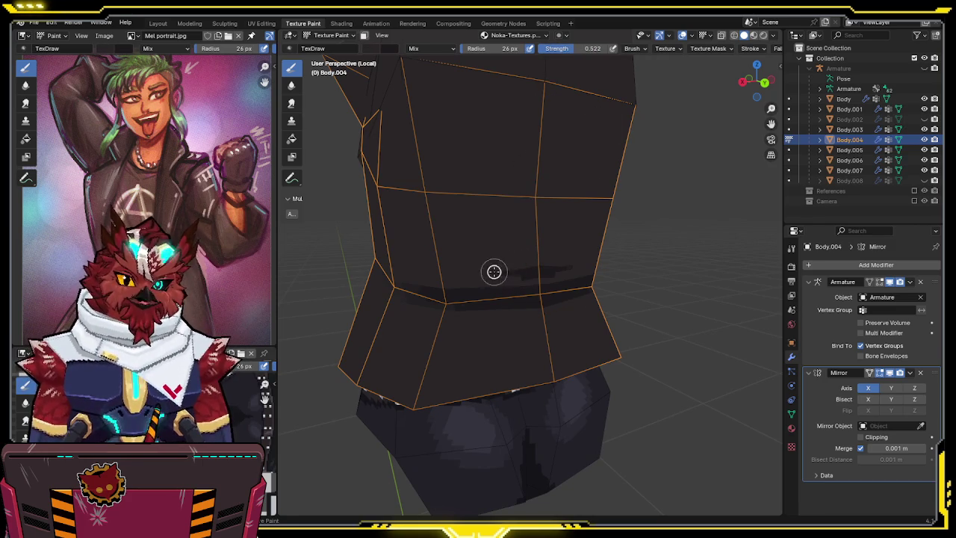
pyautogui.moveTo(508, 275); pyautogui.dragTo(523, 253, button='middle')
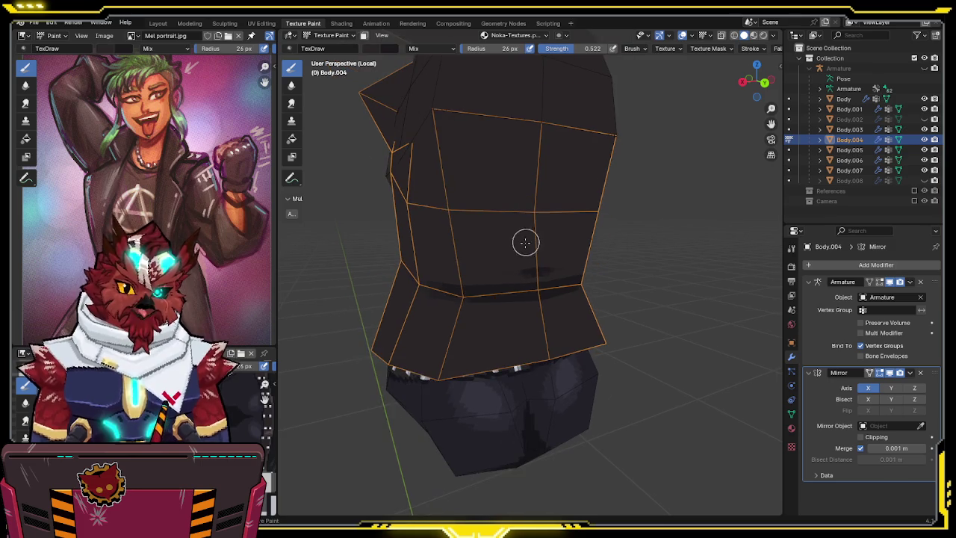
pyautogui.moveTo(584, 55); pyautogui.dragTo(627, 54)
pyautogui.moveTo(550, 149)
pyautogui.mouseDown(button='middle')
pyautogui.moveTo(550, 142)
pyautogui.moveTo(538, 158)
pyautogui.mouseUp(button='middle')
pyautogui.scroll(2, 537, 156)
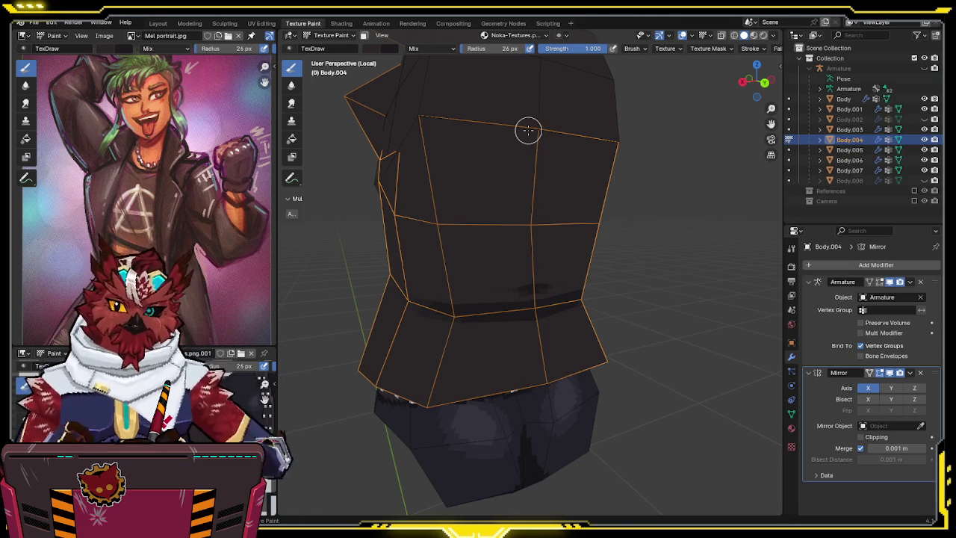
pyautogui.moveTo(473, 309)
pyautogui.keyDown('shift'); pyautogui.mouseDown(button='middle')
pyautogui.moveTo(454, 256)
pyautogui.moveTo(486, 288)
pyautogui.moveTo(502, 270)
pyautogui.mouseUp(button='middle'); pyautogui.keyUp('shift')
pyautogui.scroll(3, 548, 247)
pyautogui.moveTo(548, 248)
pyautogui.mouseDown(button='middle')
pyautogui.moveTo(550, 299)
pyautogui.moveTo(555, 293)
pyautogui.moveTo(538, 305)
pyautogui.mouseUp(button='middle')
pyautogui.scroll(-2, 550, 299)
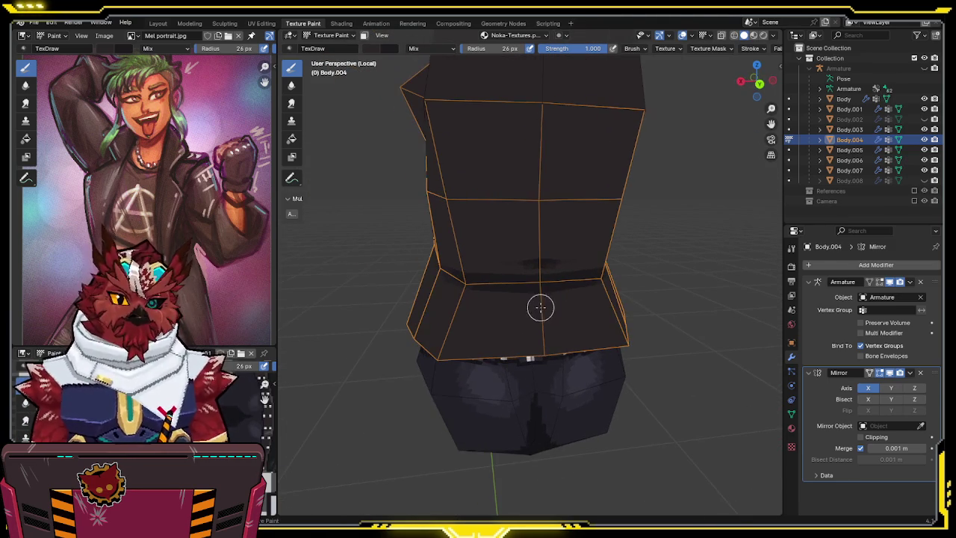
pyautogui.press('e')
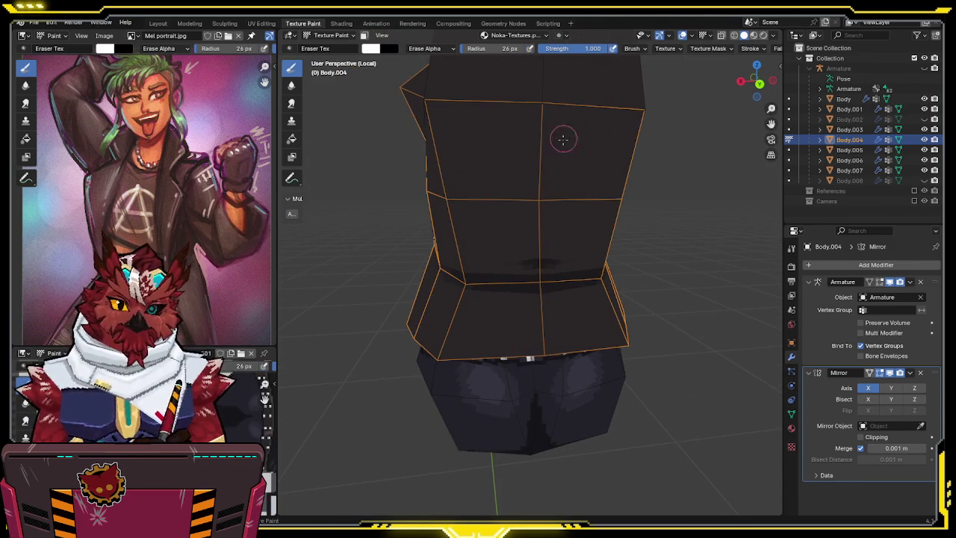
# Snap to the back view to work on the jacket's lower back.
pyautogui.moveTo(540, 312)
pyautogui.mouseDown(button='middle')
pyautogui.moveTo(612, 279)
pyautogui.moveTo(550, 295)
pyautogui.mouseUp(button='middle')
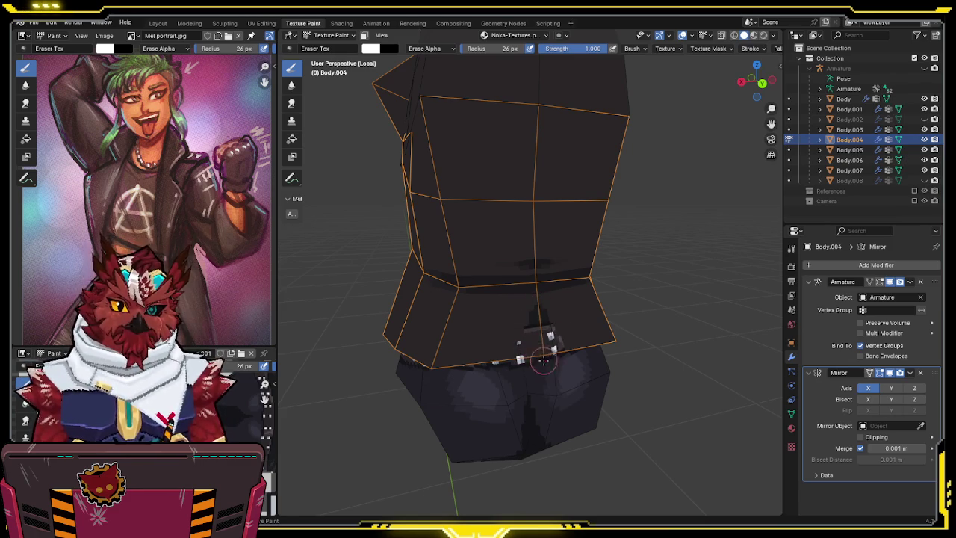
pyautogui.press('ctrl+KP_1')
pyautogui.hotkey('shift', 'alt', 'z')
pyautogui.scroll(2, 511, 305)
pyautogui.moveTo(497, 295)
pyautogui.mouseDown(button='middle')
pyautogui.moveTo(539, 278)
pyautogui.moveTo(547, 260)
pyautogui.mouseUp(button='middle')
pyautogui.hotkey('shift', 'alt', 'z')
# Switch back to the draw brush and inspect the jacket's studded side.
pyautogui.press('e')
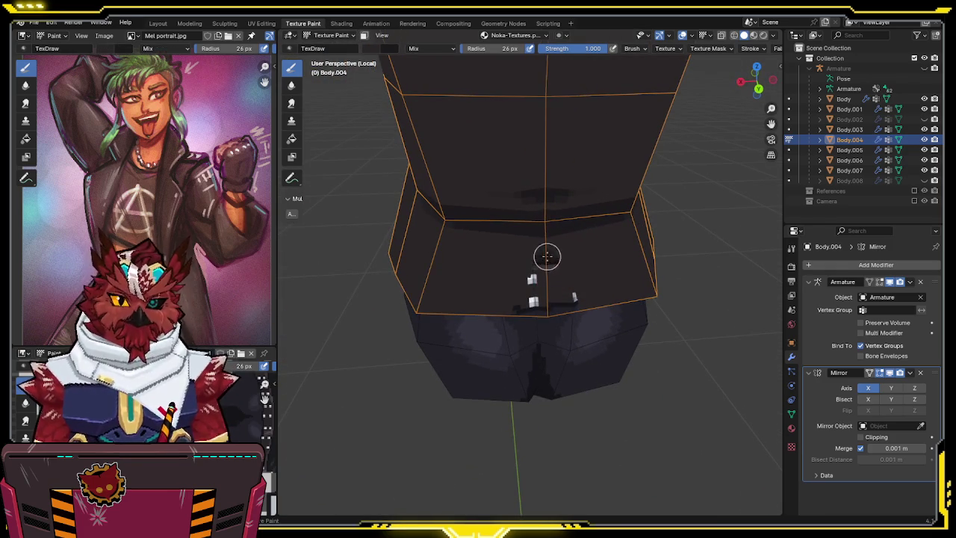
pyautogui.hotkey('shift', 'alt', 'z')
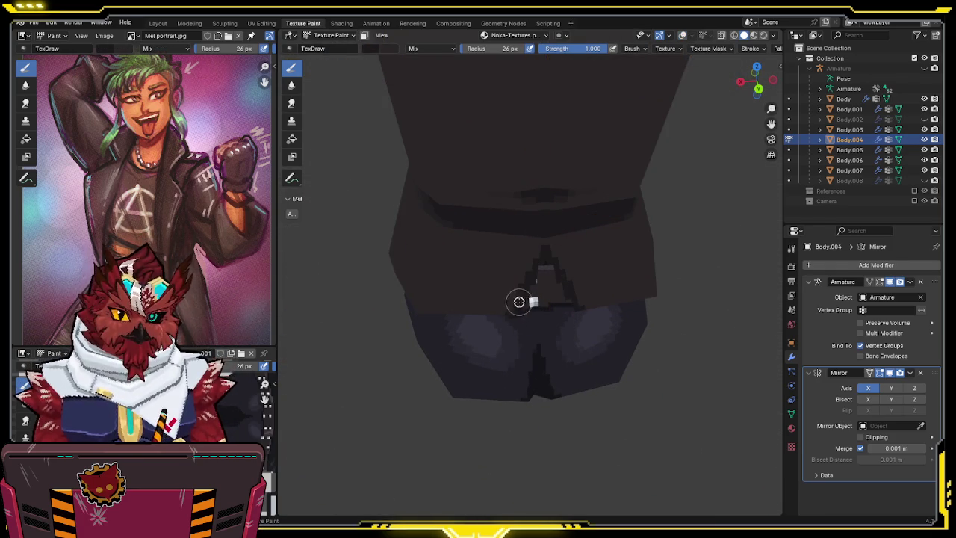
pyautogui.keyDown('shift'); pyautogui.moveTo(501, 326); pyautogui.dragTo(558, 286, button='middle'); pyautogui.keyUp('shift')
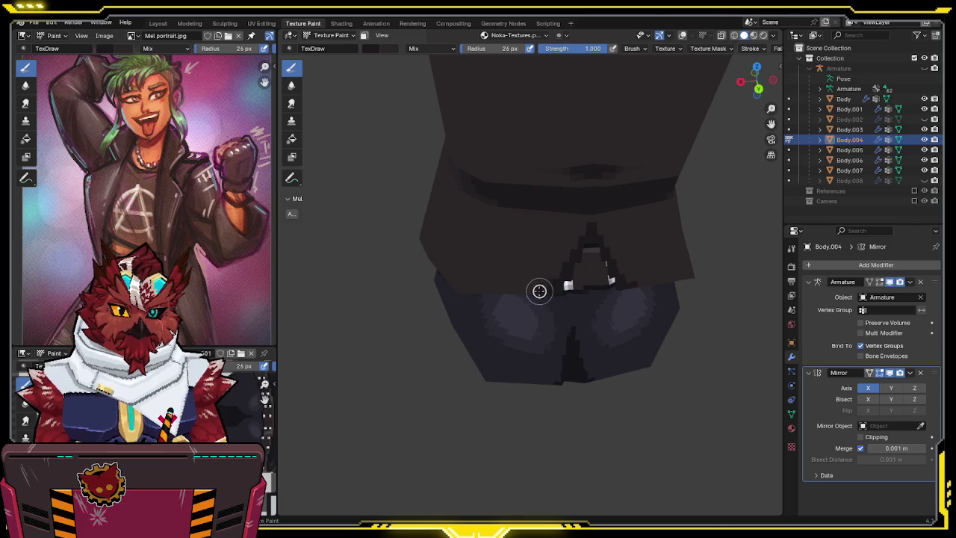
pyautogui.moveTo(467, 295)
pyautogui.mouseDown(button='middle')
pyautogui.moveTo(557, 277)
pyautogui.moveTo(527, 337)
pyautogui.moveTo(621, 268)
pyautogui.mouseUp(button='middle')
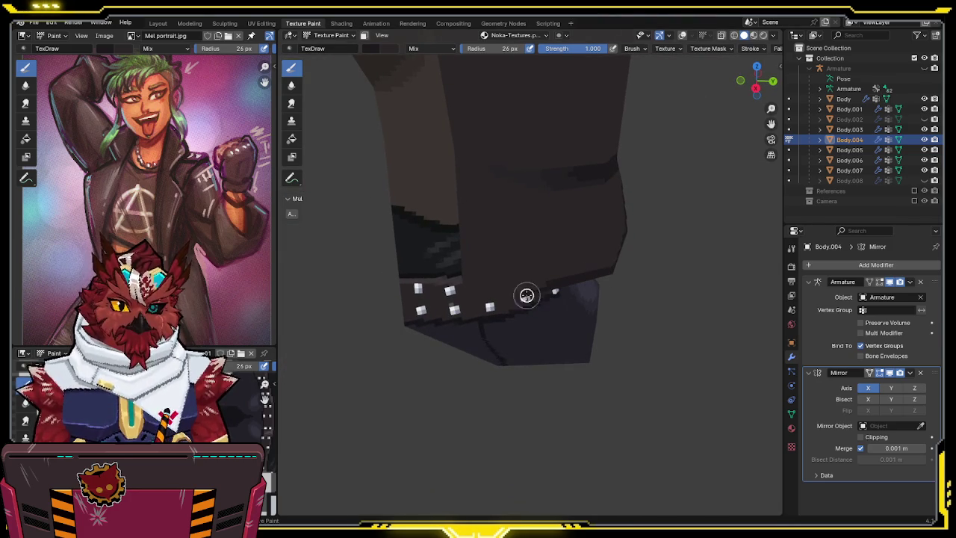
pyautogui.moveTo(453, 306); pyautogui.dragTo(549, 288, button='middle')
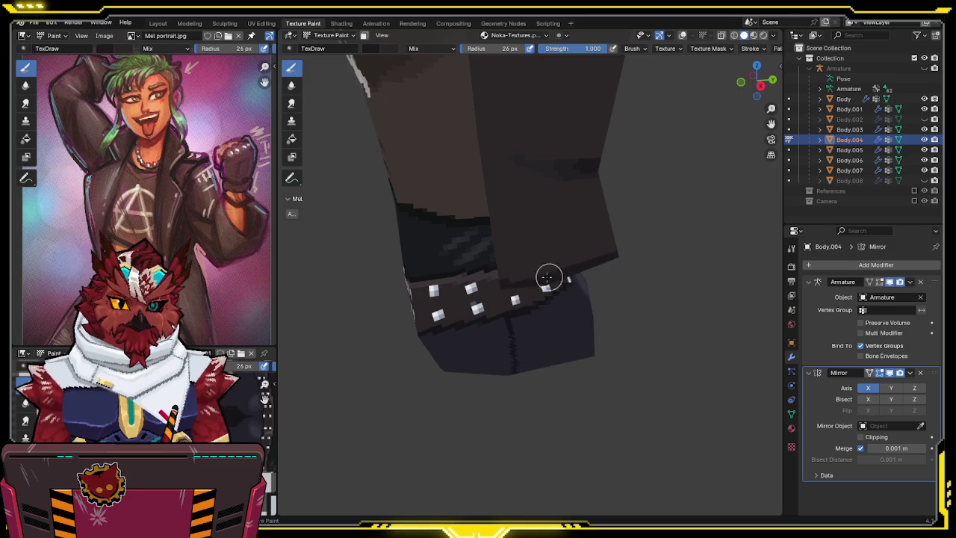
pyautogui.moveTo(542, 265)
pyautogui.mouseDown(button='middle')
pyautogui.moveTo(514, 236)
pyautogui.moveTo(526, 276)
pyautogui.moveTo(545, 260)
pyautogui.moveTo(469, 208)
pyautogui.mouseUp(button='middle')
# Check the jacket front from several angles and save the .blend file.
pyautogui.hotkey('shift', 'alt', 'z')
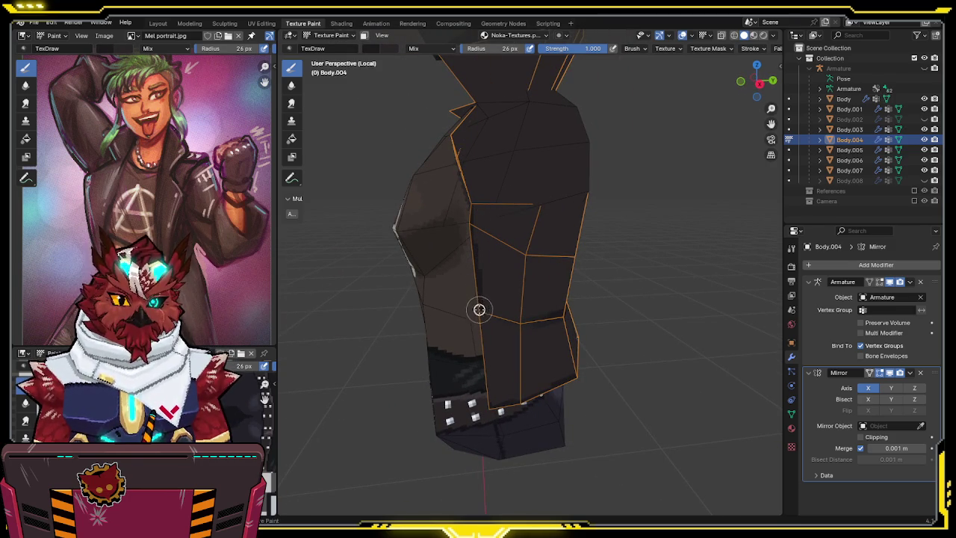
pyautogui.moveTo(490, 405)
pyautogui.mouseDown(button='middle')
pyautogui.moveTo(540, 335)
pyautogui.moveTo(500, 286)
pyautogui.moveTo(512, 284)
pyautogui.mouseUp(button='middle')
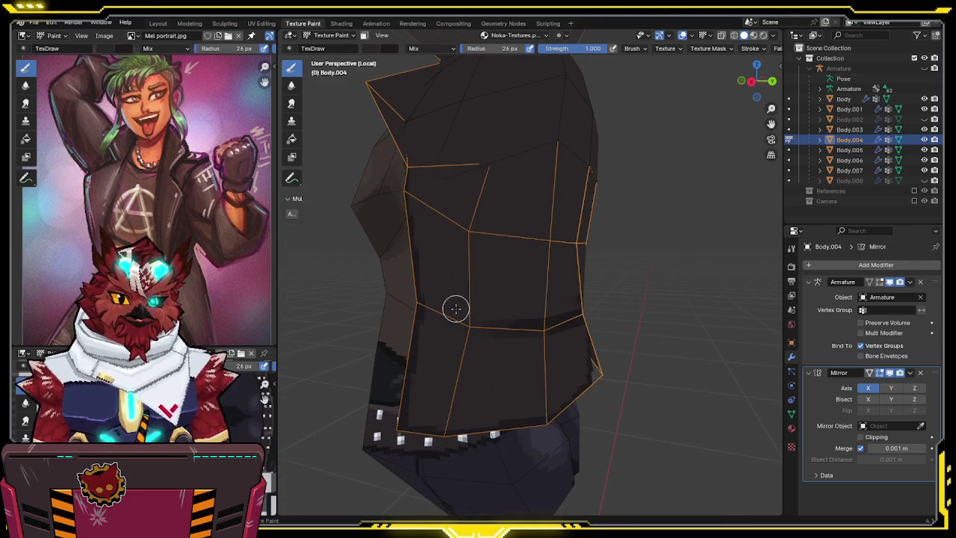
pyautogui.hotkey('shift', 'alt', 'z')
pyautogui.moveTo(578, 299)
pyautogui.mouseDown(button='middle')
pyautogui.moveTo(574, 259)
pyautogui.moveTo(542, 264)
pyautogui.mouseUp(button='middle')
pyautogui.hotkey('ctrl', 's')
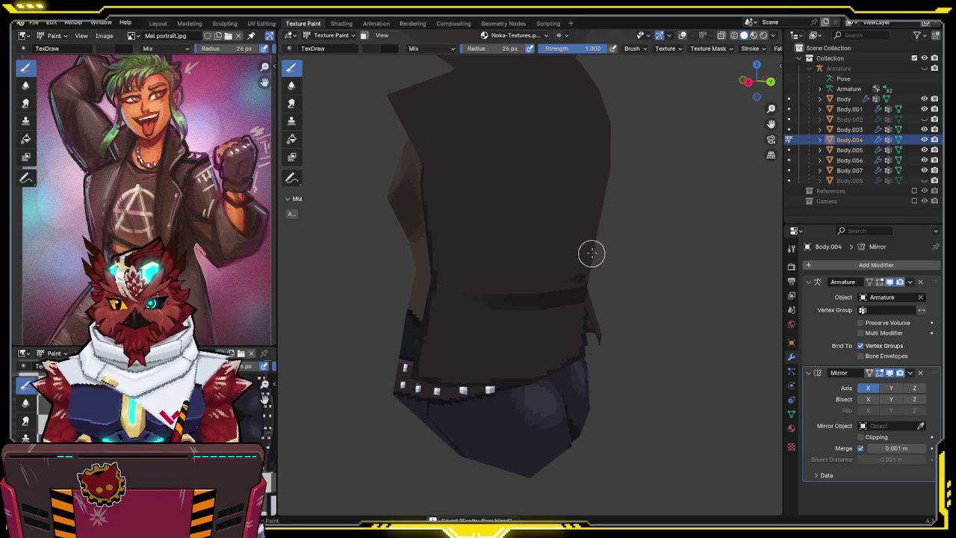
pyautogui.moveTo(590, 279)
pyautogui.mouseDown(button='middle')
pyautogui.moveTo(608, 299)
pyautogui.moveTo(567, 232)
pyautogui.moveTo(577, 267)
pyautogui.mouseUp(button='middle')
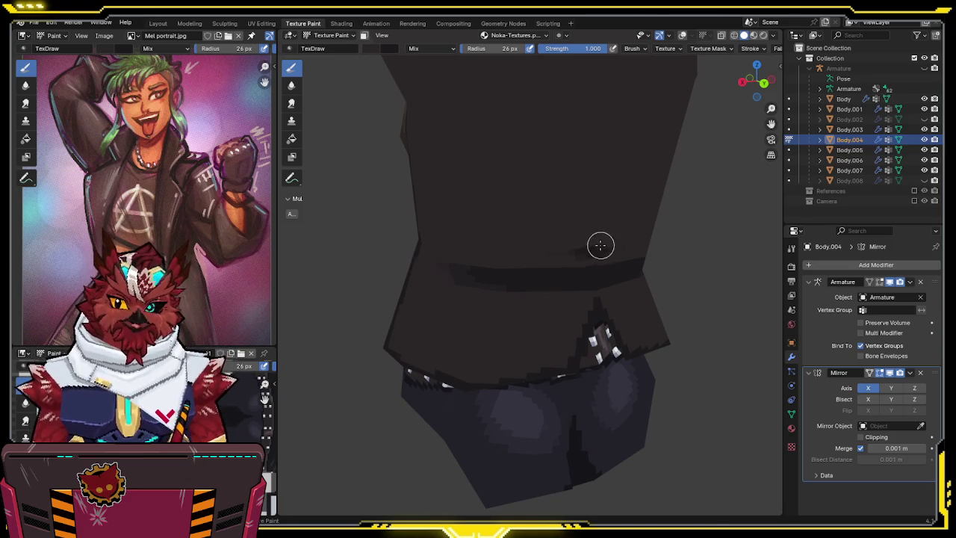
pyautogui.scroll(-2, 589, 243)
pyautogui.scroll(-2, 548, 235)
pyautogui.hotkey('shift', 'alt', 'z')
pyautogui.moveTo(545, 276)
pyautogui.mouseDown(button='middle')
pyautogui.moveTo(535, 292)
pyautogui.moveTo(566, 263)
pyautogui.moveTo(572, 238)
pyautogui.mouseUp(button='middle')
pyautogui.moveTo(533, 205)
pyautogui.mouseDown(button='middle')
pyautogui.moveTo(512, 224)
pyautogui.moveTo(525, 231)
pyautogui.mouseUp(button='middle')
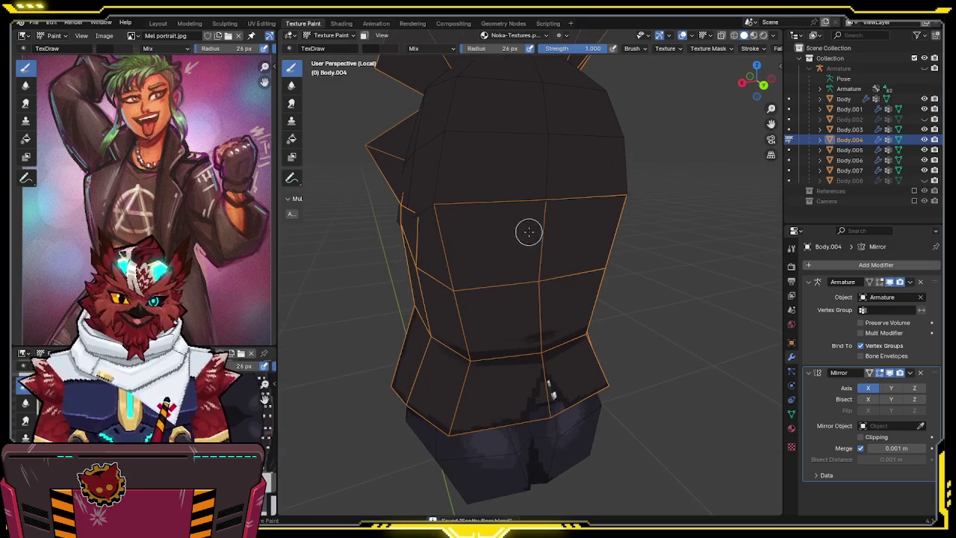
# Paint dark chest-line strokes on the jacket front at full strength.
pyautogui.moveTo(505, 251)
pyautogui.mouseDown()
pyautogui.moveTo(471, 271)
pyautogui.moveTo(503, 248)
pyautogui.mouseUp()
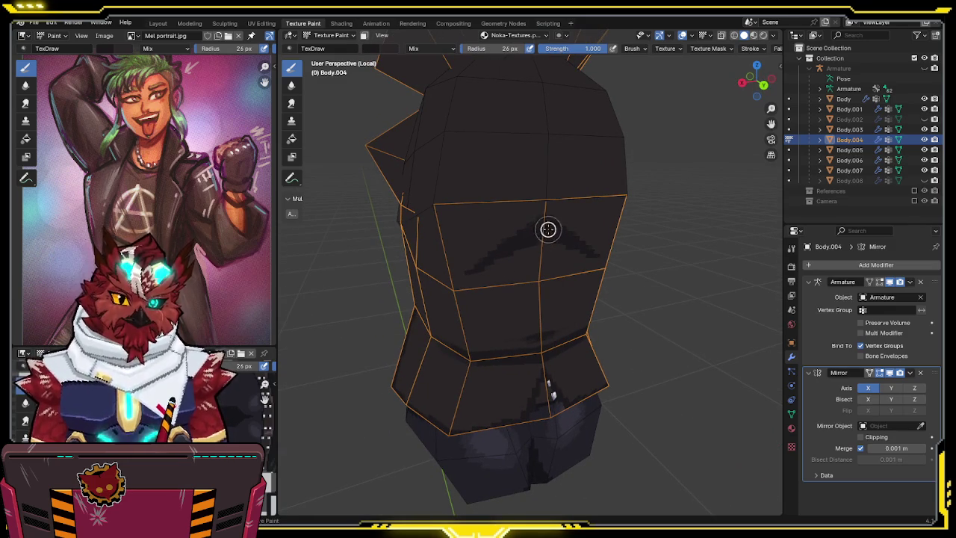
pyautogui.scroll(-2, 563, 199)
pyautogui.moveTo(563, 199)
pyautogui.mouseDown(button='middle')
pyautogui.moveTo(521, 266)
pyautogui.moveTo(550, 224)
pyautogui.moveTo(540, 246)
pyautogui.moveTo(498, 267)
pyautogui.mouseUp(button='middle')
pyautogui.scroll(1, 546, 216)
pyautogui.scroll(1, 542, 245)
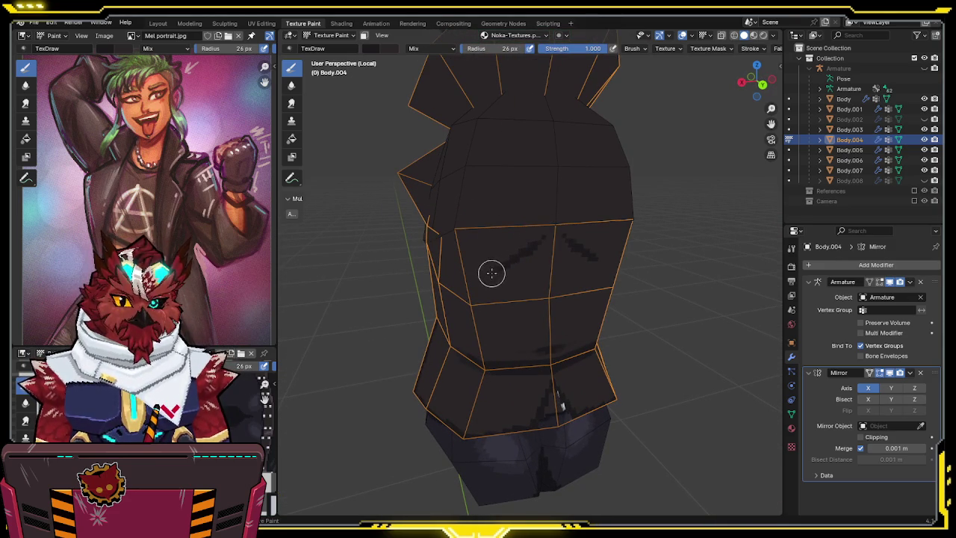
pyautogui.moveTo(494, 269); pyautogui.dragTo(539, 240)
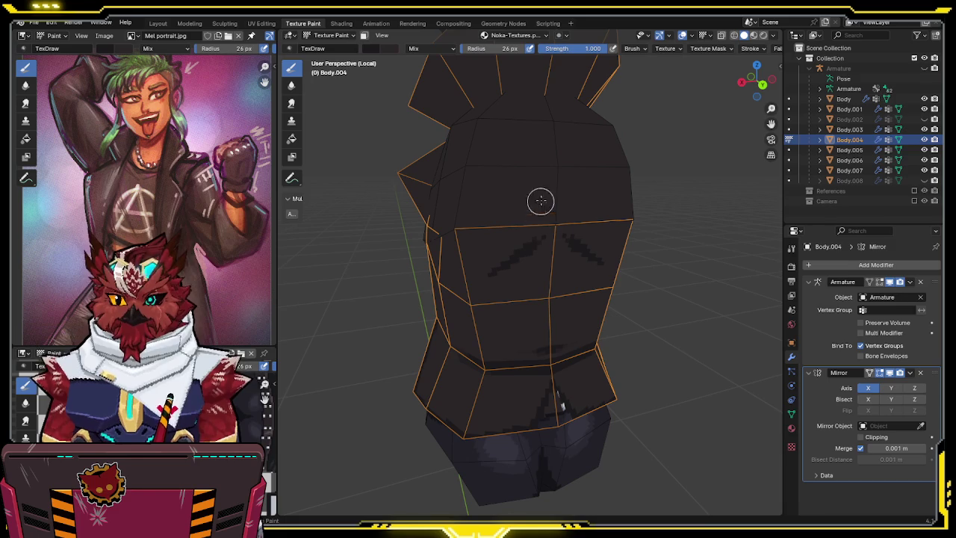
# Soften the chest marks at strength 0.471, then raise strength back to full.
pyautogui.moveTo(600, 49); pyautogui.dragTo(572, 50)
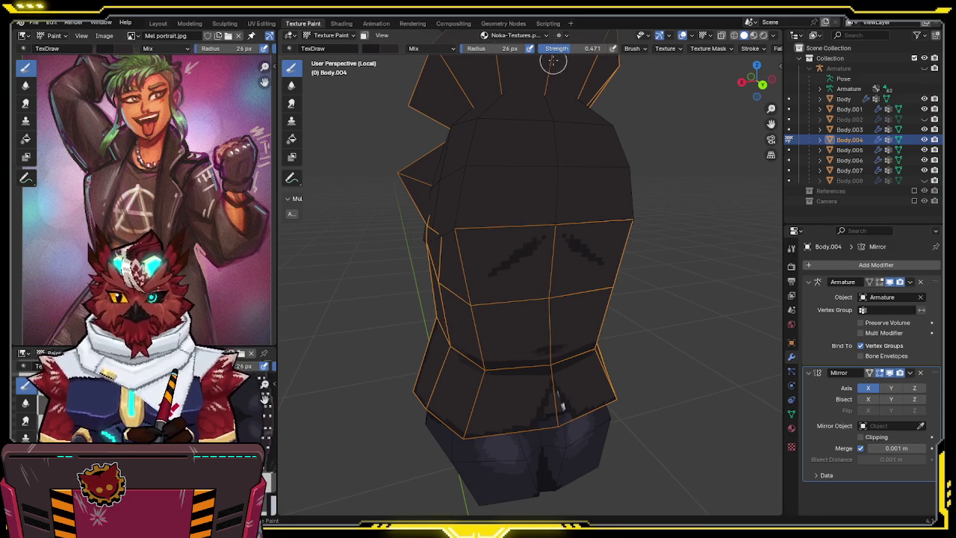
pyautogui.moveTo(523, 267)
pyautogui.mouseDown(button='middle')
pyautogui.moveTo(544, 256)
pyautogui.moveTo(473, 267)
pyautogui.mouseUp(button='middle')
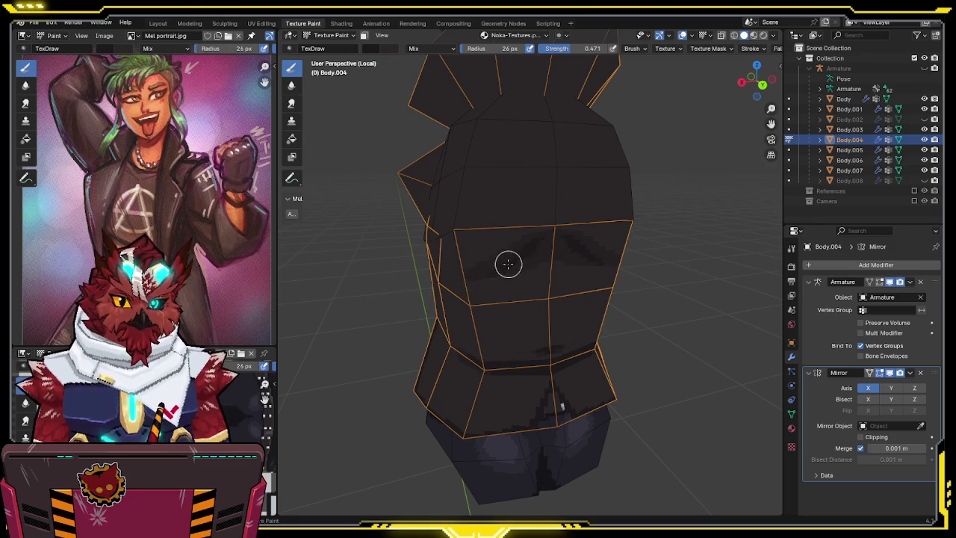
pyautogui.moveTo(580, 196)
pyautogui.mouseDown(button='middle')
pyautogui.moveTo(542, 237)
pyautogui.moveTo(533, 222)
pyautogui.moveTo(566, 235)
pyautogui.moveTo(501, 239)
pyautogui.mouseUp(button='middle')
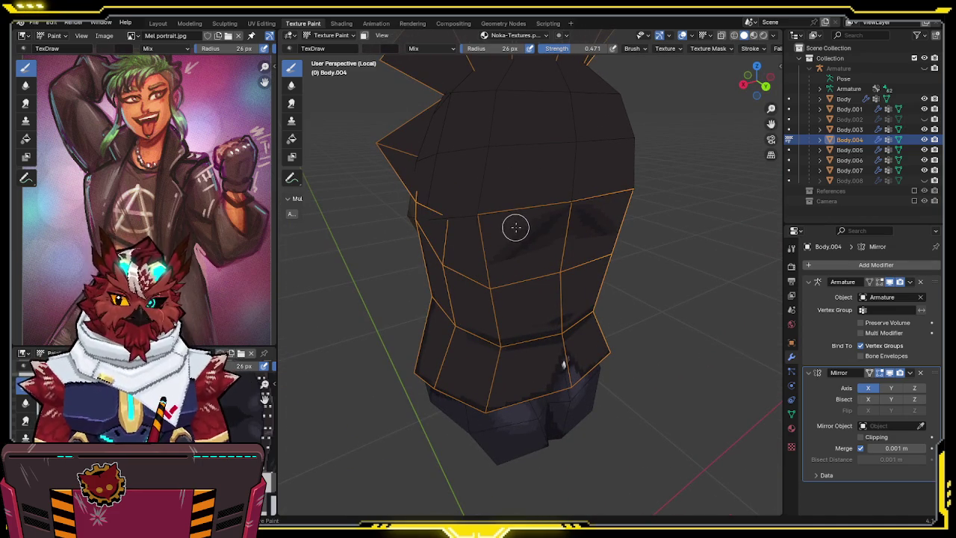
pyautogui.moveTo(508, 234)
pyautogui.mouseDown(button='middle')
pyautogui.moveTo(533, 217)
pyautogui.moveTo(531, 241)
pyautogui.moveTo(535, 211)
pyautogui.moveTo(545, 215)
pyautogui.moveTo(541, 230)
pyautogui.mouseUp(button='middle')
pyautogui.moveTo(590, 49); pyautogui.dragTo(620, 49)
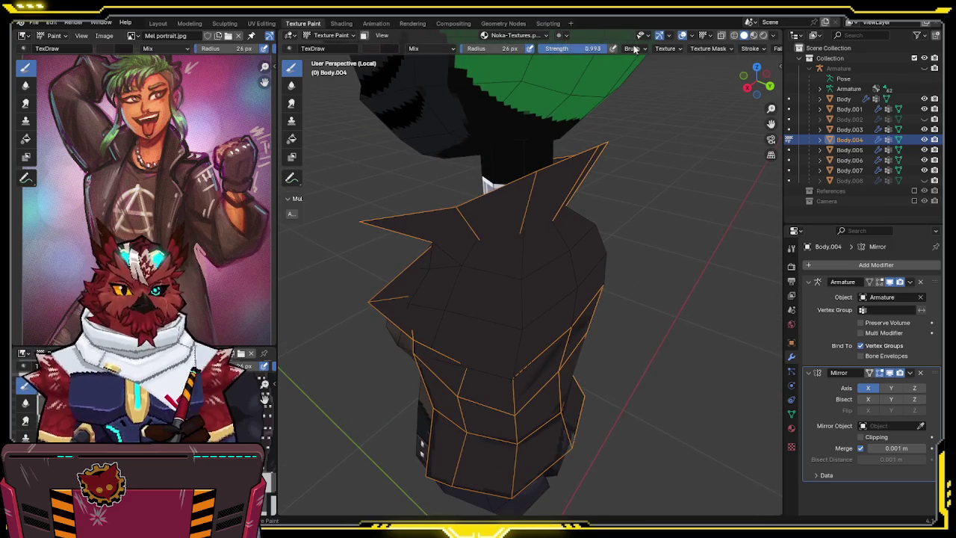
# Re-isolate the jacket, pick its three upper collar faces, and return to Texture Paint.
pyautogui.moveTo(523, 224); pyautogui.dragTo(527, 197, button='middle')
pyautogui.press('/')
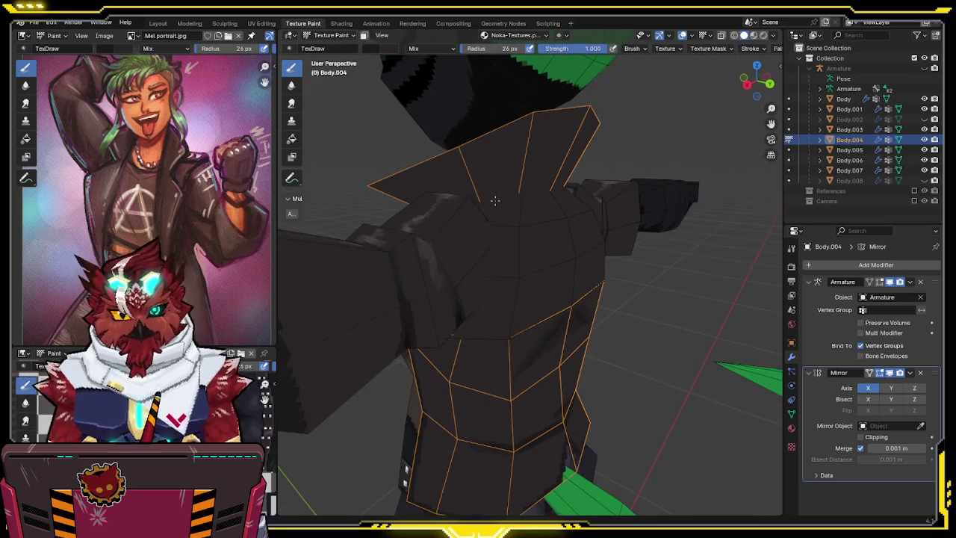
pyautogui.press('/')
pyautogui.moveTo(446, 214); pyautogui.dragTo(432, 207, button='middle')
pyautogui.press('Tab')
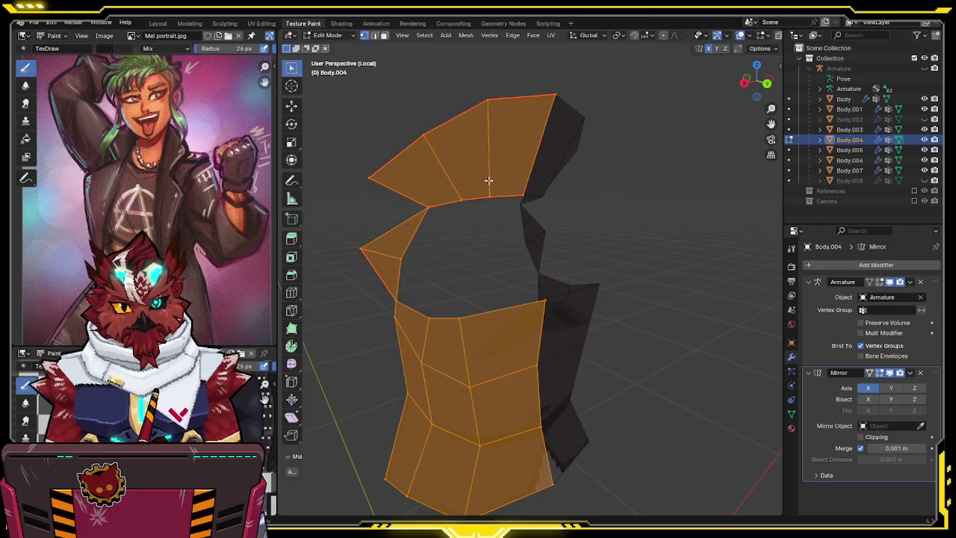
pyautogui.hotkey('alt', 'a')
pyautogui.click(503, 166)
pyautogui.keyDown('shift'); pyautogui.click(470, 176); pyautogui.keyUp('shift')
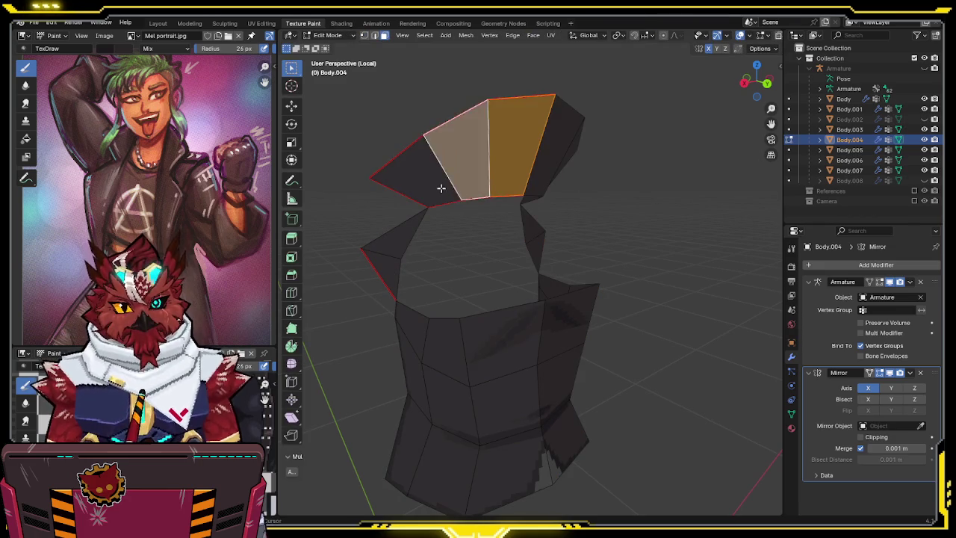
pyautogui.keyDown('shift'); pyautogui.click(438, 187); pyautogui.keyUp('shift')
pyautogui.hotkey('ctrl', 'Tab')
pyautogui.moveTo(455, 187)
pyautogui.mouseDown(button='middle')
pyautogui.moveTo(606, 200)
pyautogui.moveTo(554, 229)
pyautogui.mouseUp(button='middle')
pyautogui.hotkey('ctrl', 'Tab')
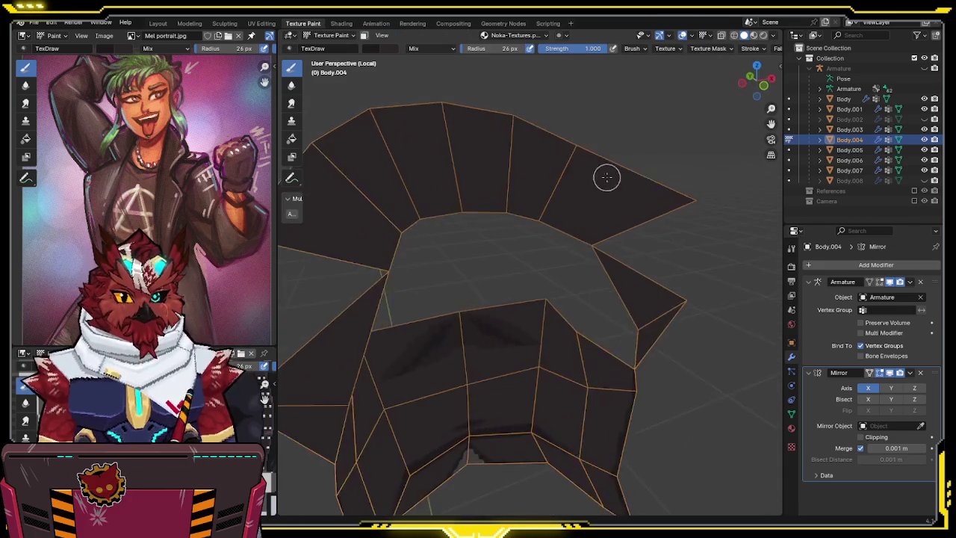
# Paint a dark stroke along the collar's inner edge.
pyautogui.scroll(2, 554, 229)
pyautogui.moveTo(571, 269)
pyautogui.mouseDown()
pyautogui.moveTo(525, 235)
pyautogui.moveTo(456, 224)
pyautogui.mouseUp()
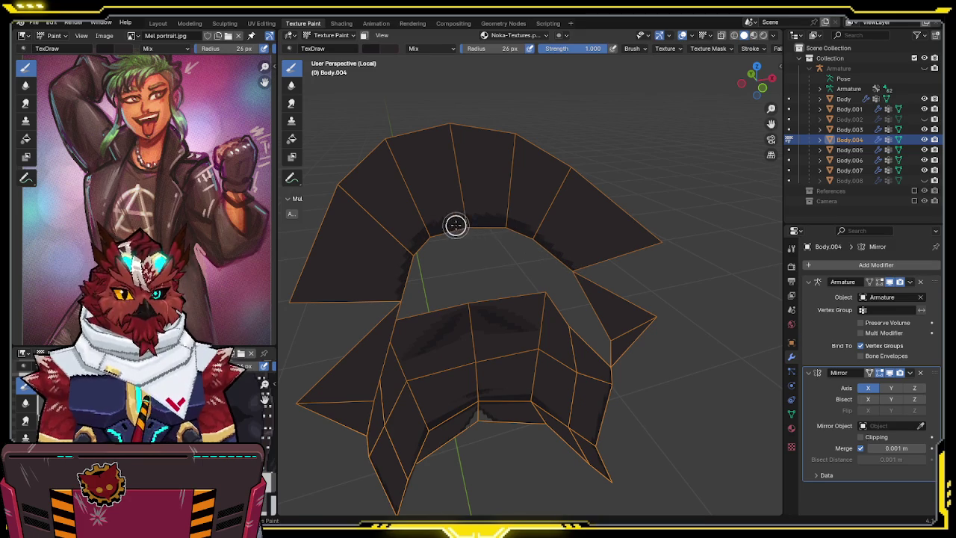
pyautogui.moveTo(568, 269)
pyautogui.mouseDown(button='middle')
pyautogui.moveTo(578, 243)
pyautogui.moveTo(566, 234)
pyautogui.moveTo(579, 224)
pyautogui.mouseUp(button='middle')
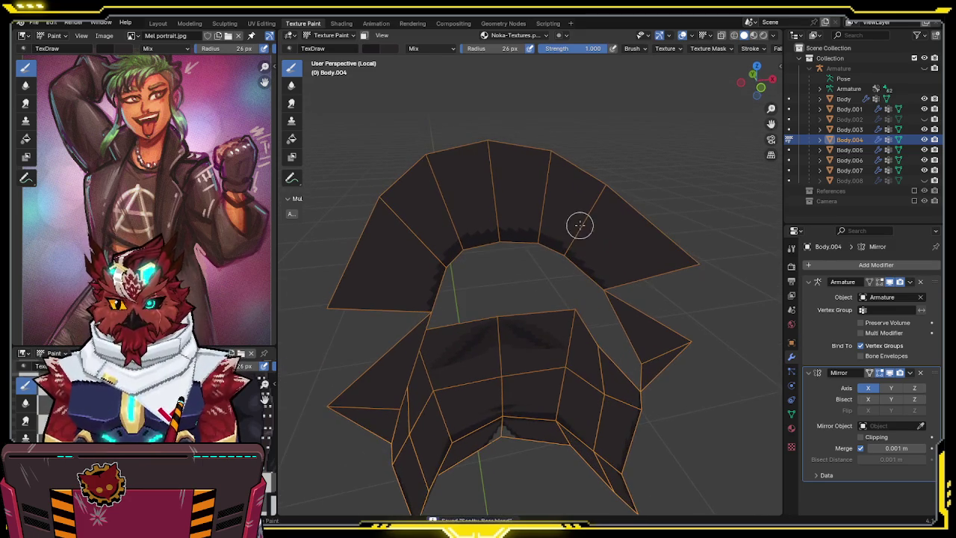
pyautogui.scroll(1, 579, 224)
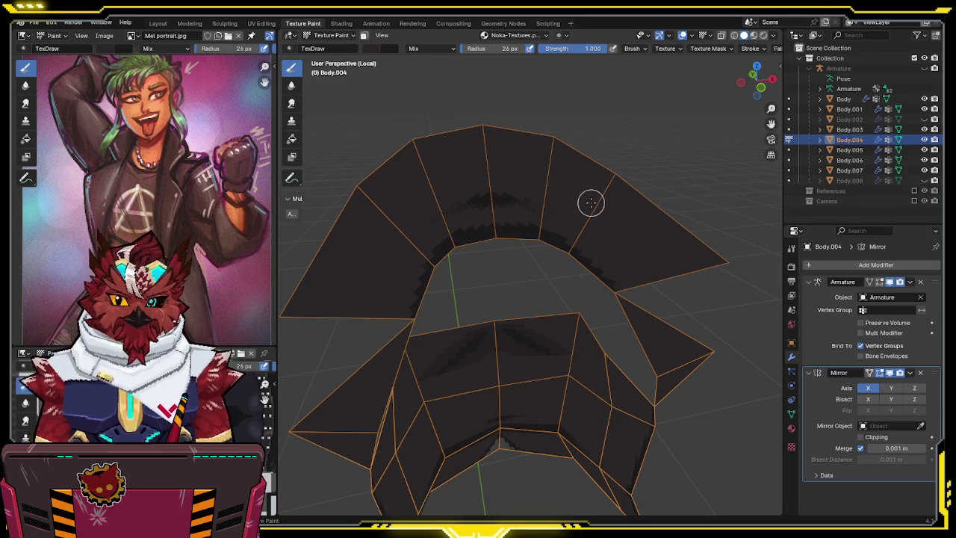
# Save the file and leave Local view to see the full character.
pyautogui.moveTo(563, 256); pyautogui.dragTo(569, 197, button='middle')
pyautogui.hotkey('ctrl', 's')
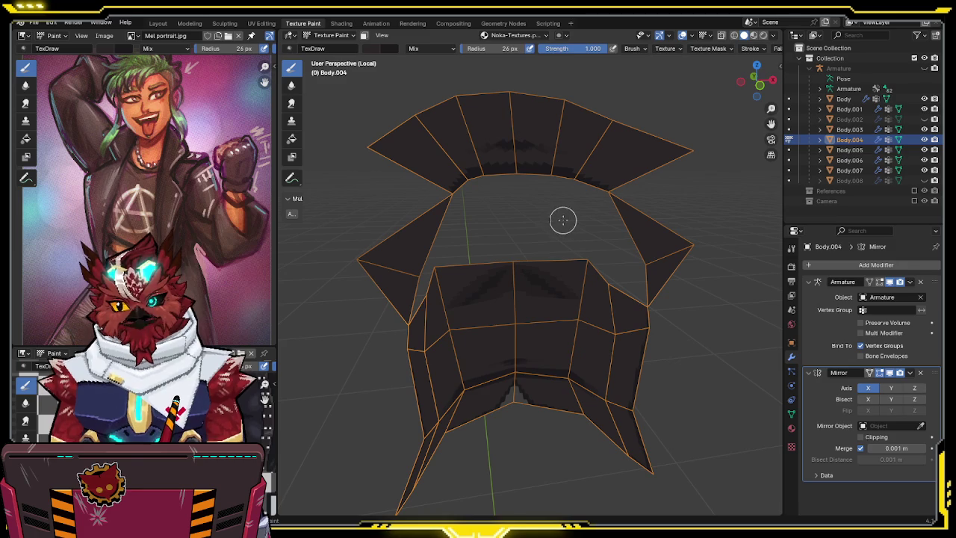
pyautogui.moveTo(580, 247)
pyautogui.mouseDown(button='middle')
pyautogui.moveTo(580, 182)
pyautogui.moveTo(471, 184)
pyautogui.moveTo(567, 173)
pyautogui.moveTo(597, 181)
pyautogui.mouseUp(button='middle')
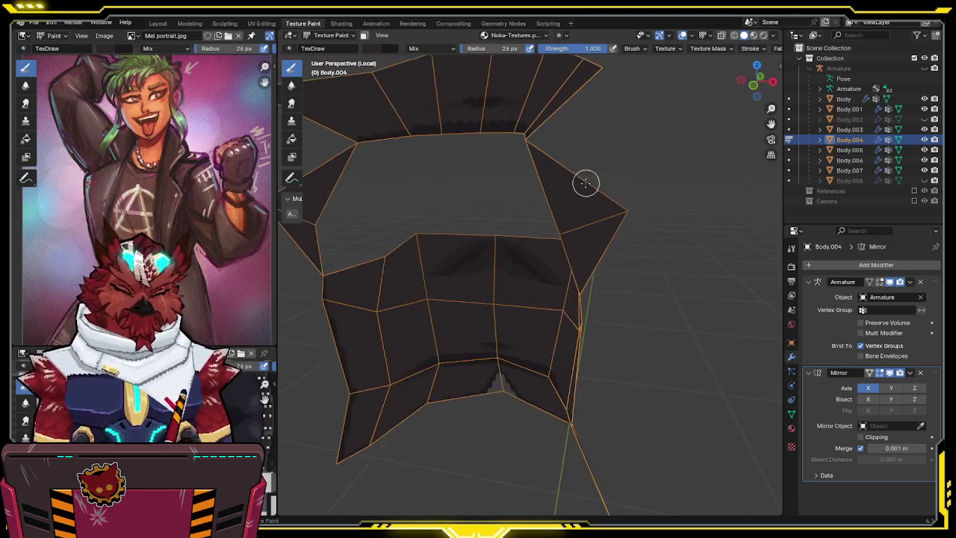
pyautogui.press('KP_Divide')
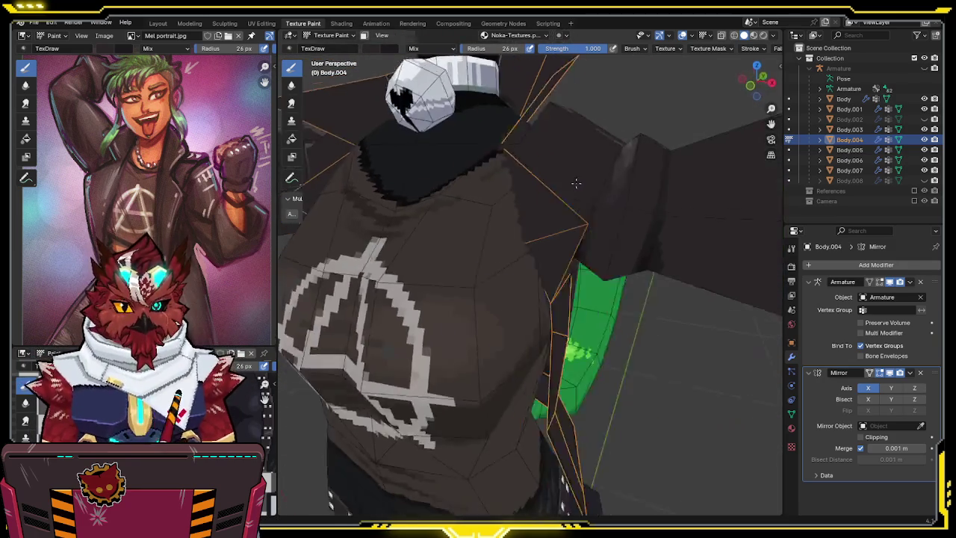
pyautogui.moveTo(575, 183); pyautogui.dragTo(564, 183, button='middle')
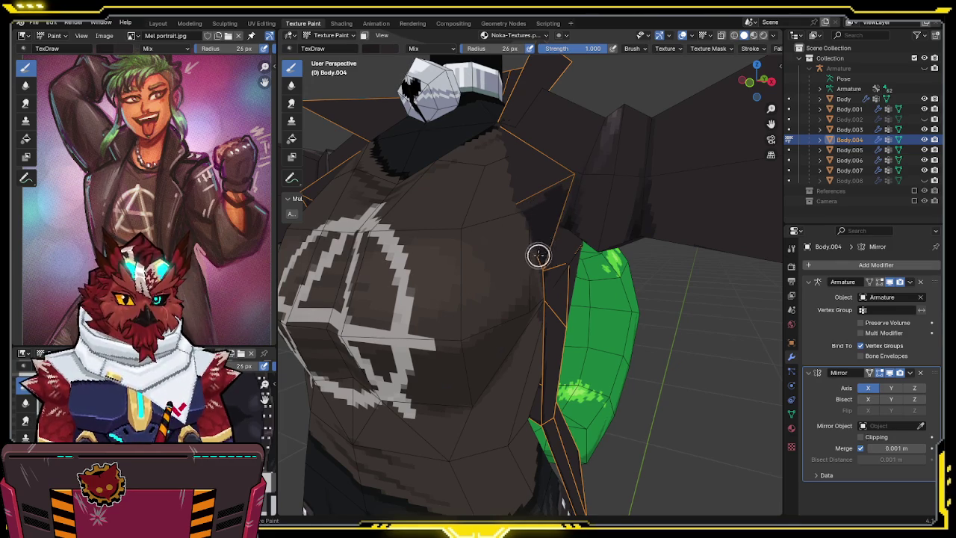
# Isolate the jacket and paint dark shading along the collar's upper band at strength 1.000, then save.
pyautogui.moveTo(542, 207); pyautogui.dragTo(595, 222, button='middle')
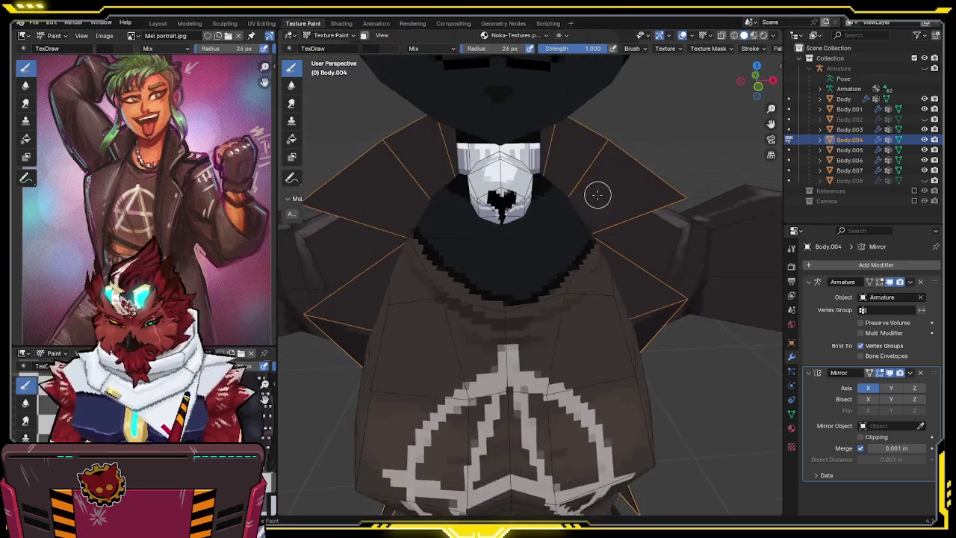
pyautogui.press('KP_Divide')
pyautogui.moveTo(595, 209)
pyautogui.mouseDown()
pyautogui.moveTo(565, 177)
pyautogui.moveTo(485, 170)
pyautogui.mouseUp()
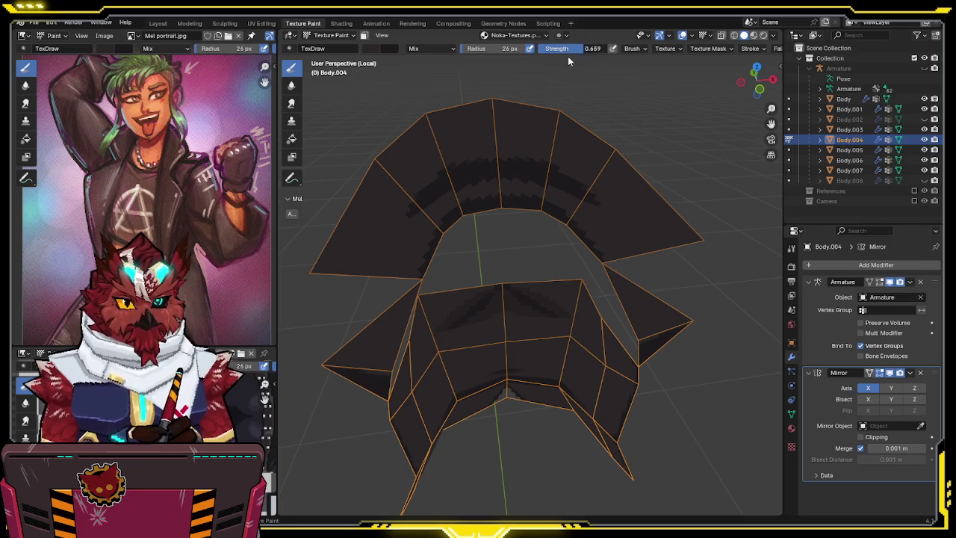
pyautogui.moveTo(505, 155); pyautogui.dragTo(558, 170)
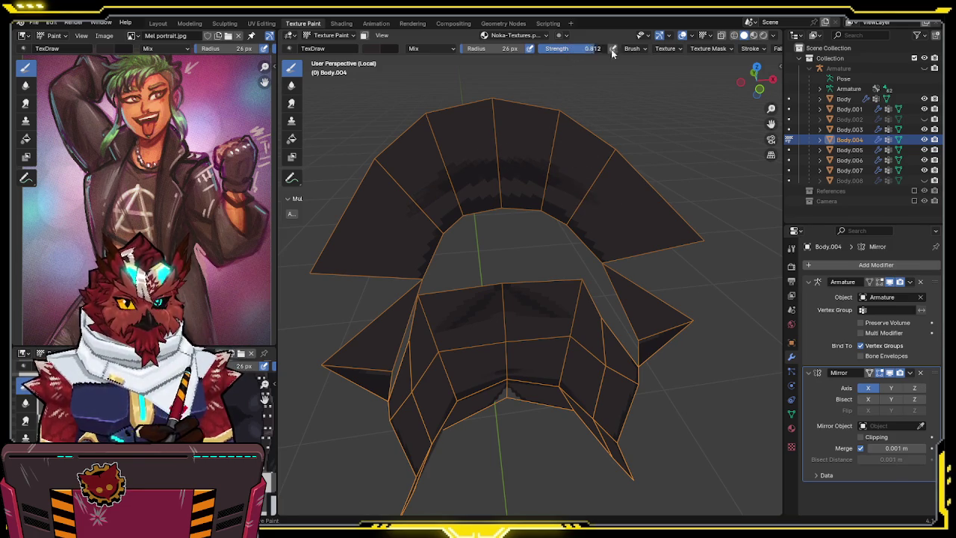
pyautogui.moveTo(595, 50); pyautogui.dragTo(619, 51)
pyautogui.hotkey('ctrl', 's')
# Return to the full character, review the collar from several angles, lower strength to about 0.6, and save.
pyautogui.moveTo(615, 134)
pyautogui.mouseDown(button='middle')
pyautogui.moveTo(597, 145)
pyautogui.moveTo(604, 151)
pyautogui.moveTo(607, 140)
pyautogui.moveTo(597, 145)
pyautogui.moveTo(614, 181)
pyautogui.moveTo(609, 176)
pyautogui.mouseUp(button='middle')
pyautogui.press('KP_Divide')
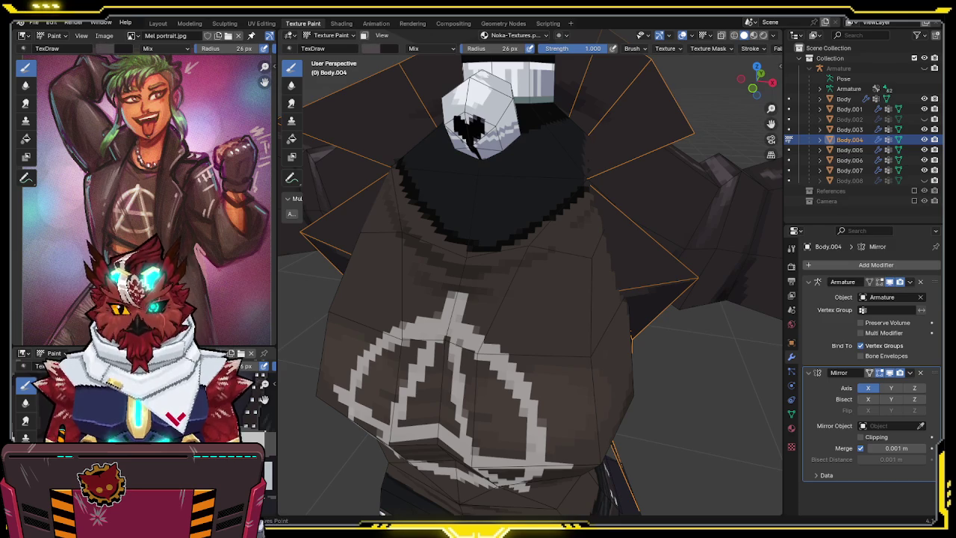
pyautogui.moveTo(413, 283); pyautogui.dragTo(504, 121, button='middle')
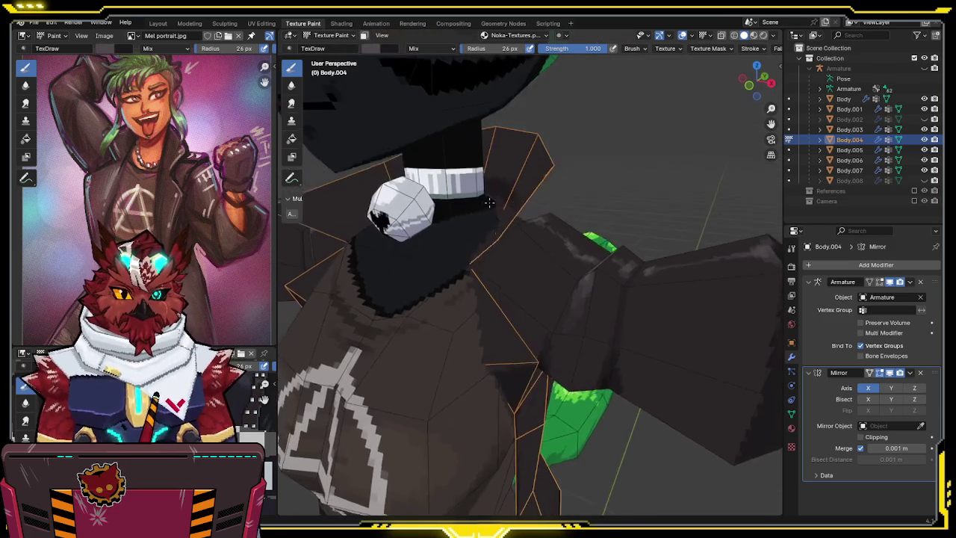
pyautogui.moveTo(532, 134)
pyautogui.mouseDown(button='middle')
pyautogui.moveTo(595, 181)
pyautogui.moveTo(688, 221)
pyautogui.mouseUp(button='middle')
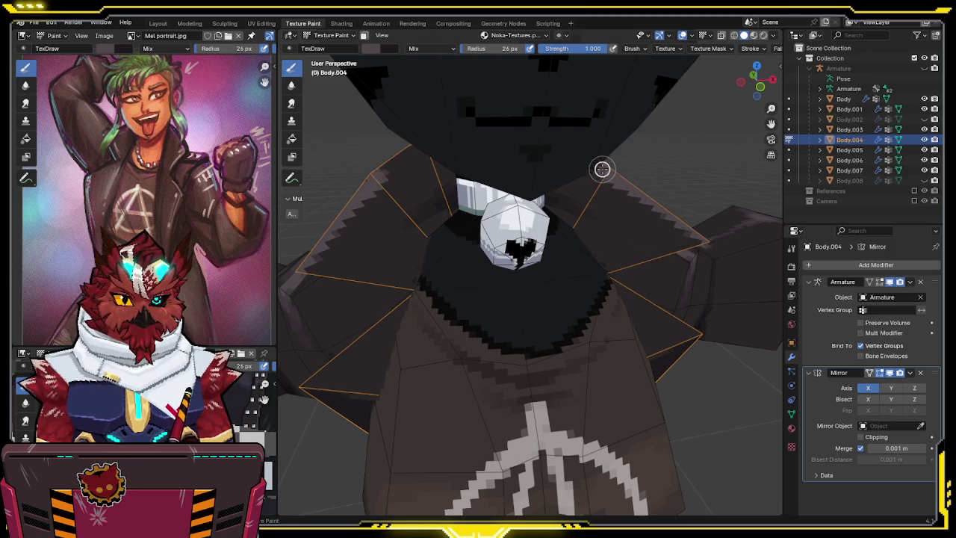
pyautogui.moveTo(604, 171); pyautogui.dragTo(589, 154, button='middle')
pyautogui.moveTo(544, 132)
pyautogui.mouseDown(button='middle')
pyautogui.moveTo(524, 143)
pyautogui.moveTo(537, 144)
pyautogui.mouseUp(button='middle')
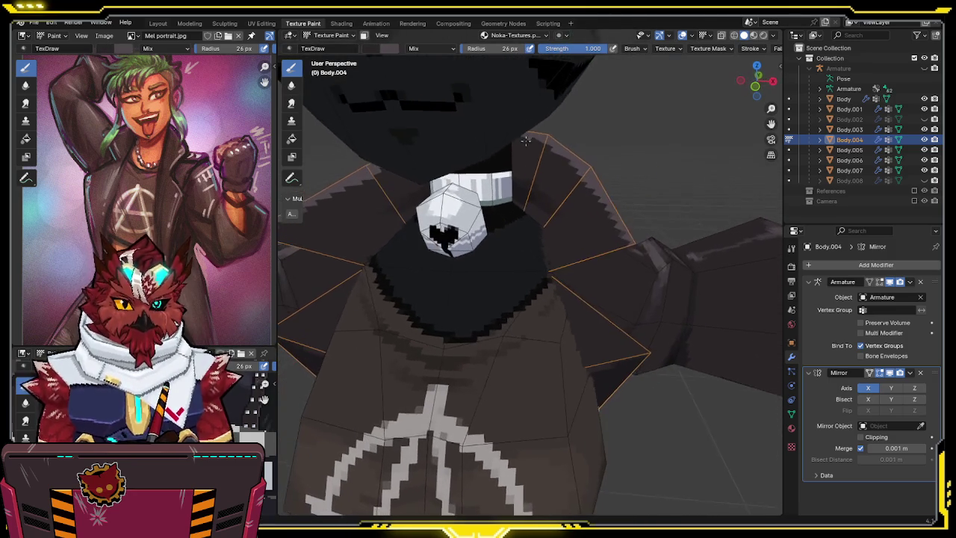
pyautogui.moveTo(594, 50); pyautogui.dragTo(560, 65)
pyautogui.moveTo(551, 103)
pyautogui.mouseDown(button='middle')
pyautogui.moveTo(518, 132)
pyautogui.moveTo(523, 138)
pyautogui.moveTo(495, 128)
pyautogui.moveTo(593, 140)
pyautogui.mouseUp(button='middle')
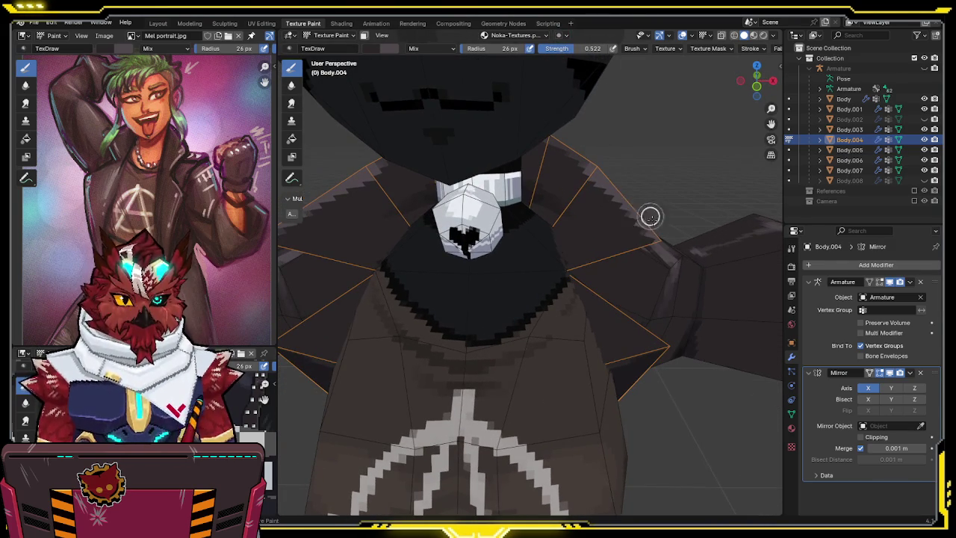
pyautogui.scroll(-4, 660, 222)
pyautogui.hotkey('ctrl', 's')
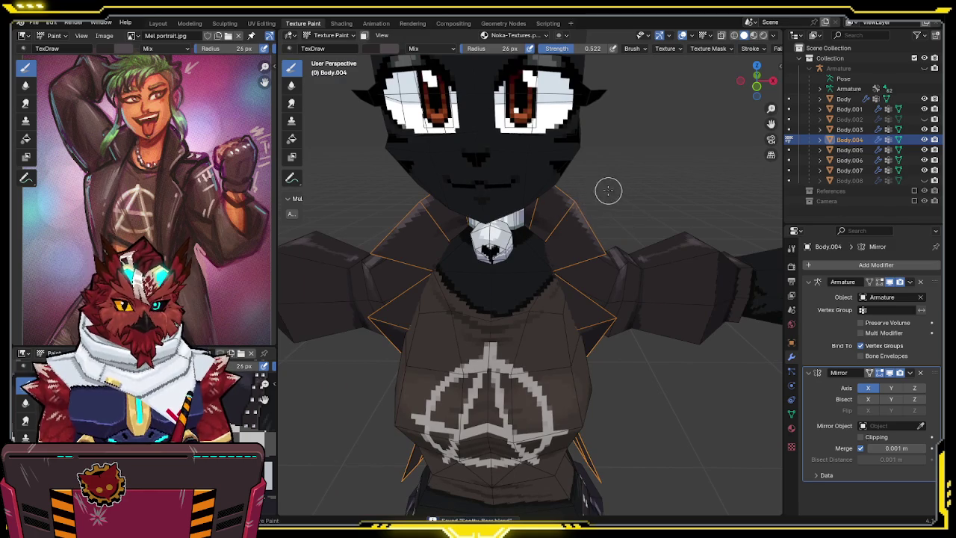
# Set brush strength back to 1.000 and switch the paint target to the Body torso mesh.
pyautogui.scroll(-3, 629, 171)
pyautogui.scroll(-2, 629, 171)
pyautogui.moveTo(630, 171)
pyautogui.mouseDown(button='middle')
pyautogui.moveTo(530, 205)
pyautogui.moveTo(550, 202)
pyautogui.moveTo(539, 209)
pyautogui.moveTo(634, 194)
pyautogui.moveTo(545, 205)
pyautogui.moveTo(488, 187)
pyautogui.moveTo(572, 111)
pyautogui.mouseUp(button='middle')
pyautogui.scroll(4, 569, 191)
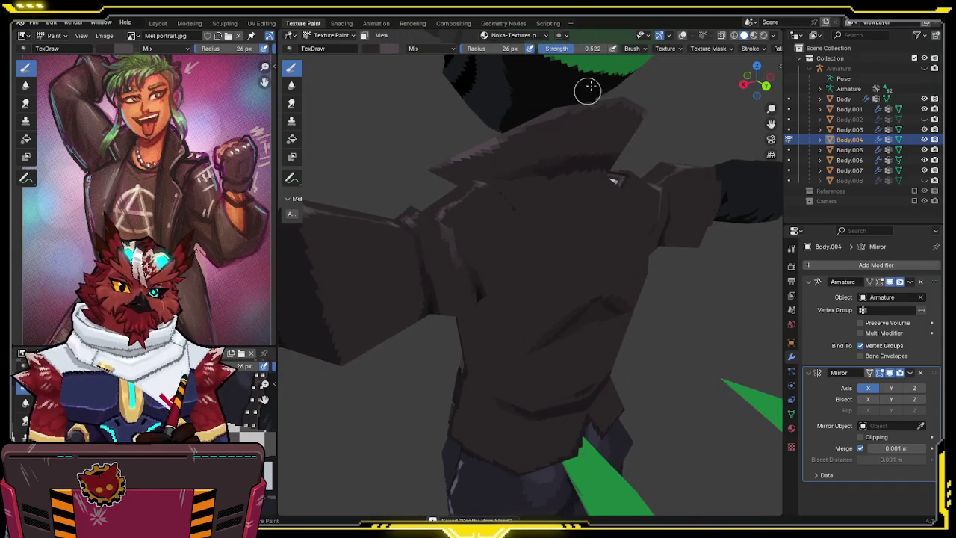
pyautogui.moveTo(572, 48); pyautogui.dragTo(606, 48)
pyautogui.moveTo(602, 186)
pyautogui.mouseDown(button='middle')
pyautogui.moveTo(549, 218)
pyautogui.moveTo(529, 207)
pyautogui.moveTo(570, 207)
pyautogui.mouseUp(button='middle')
pyautogui.hotkey('alt', 'q')
# Toggle local view on the Body torso repeatedly, comparing it with the full character from several angles.
pyautogui.press('KP_Divide')
pyautogui.moveTo(548, 291)
pyautogui.mouseDown(button='middle')
pyautogui.moveTo(605, 281)
pyautogui.moveTo(536, 231)
pyautogui.mouseUp(button='middle')
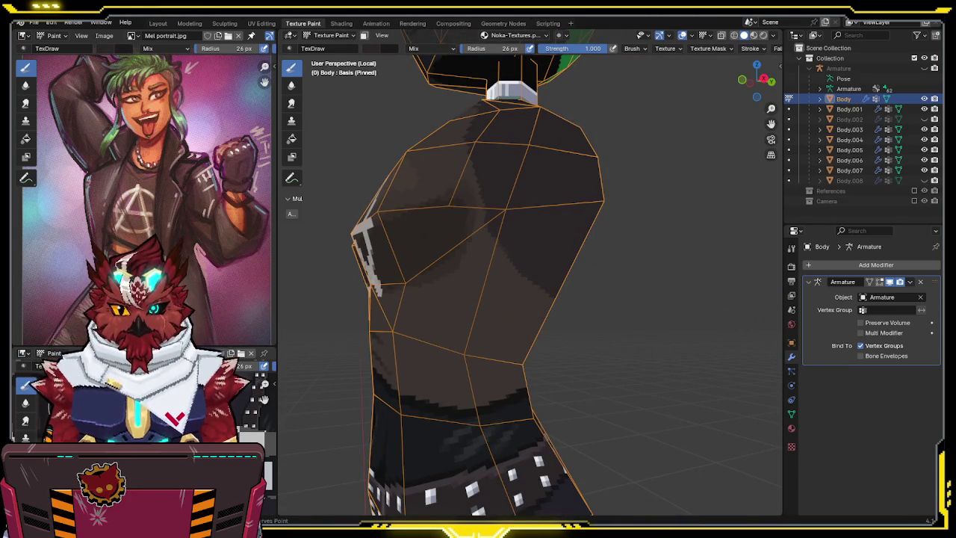
pyautogui.moveTo(581, 246)
pyautogui.mouseDown(button='middle')
pyautogui.moveTo(560, 222)
pyautogui.moveTo(486, 220)
pyautogui.mouseUp(button='middle')
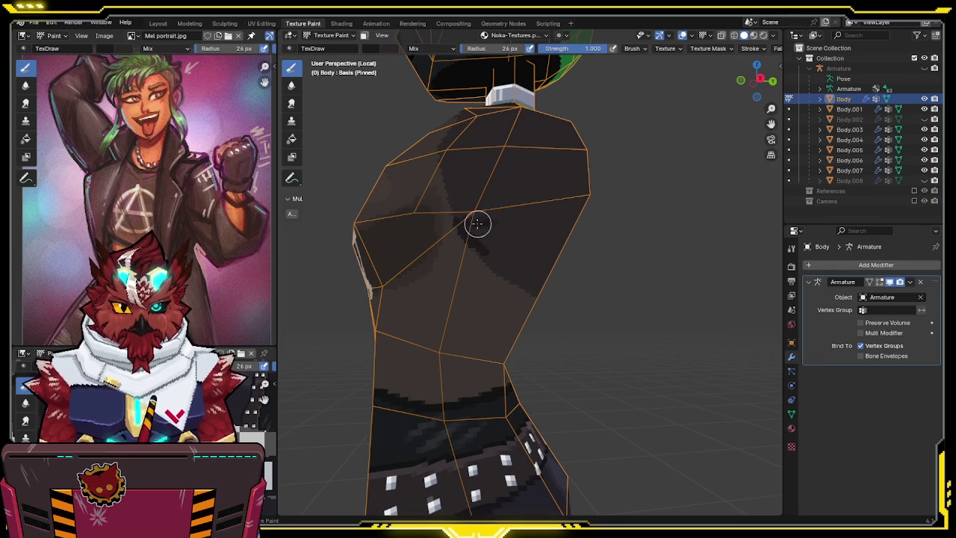
pyautogui.moveTo(501, 222)
pyautogui.mouseDown(button='middle')
pyautogui.moveTo(548, 211)
pyautogui.moveTo(468, 223)
pyautogui.mouseUp(button='middle')
pyautogui.press('KP_Divide')
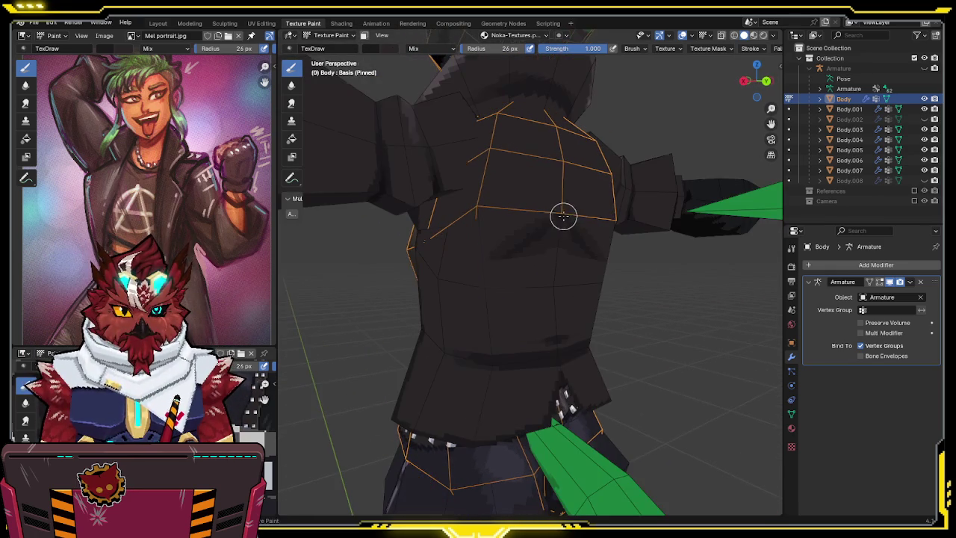
pyautogui.moveTo(561, 218); pyautogui.dragTo(608, 214, button='middle')
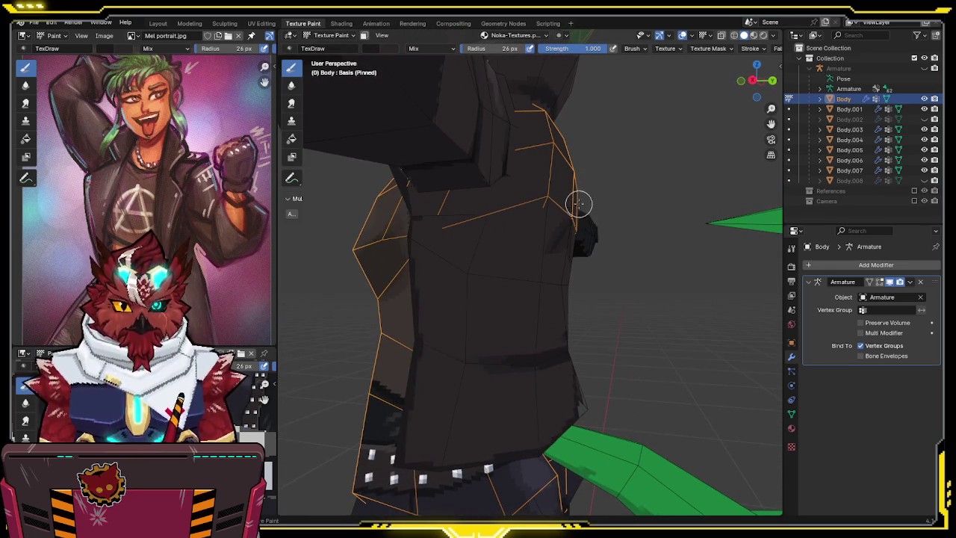
pyautogui.press('KP_Divide')
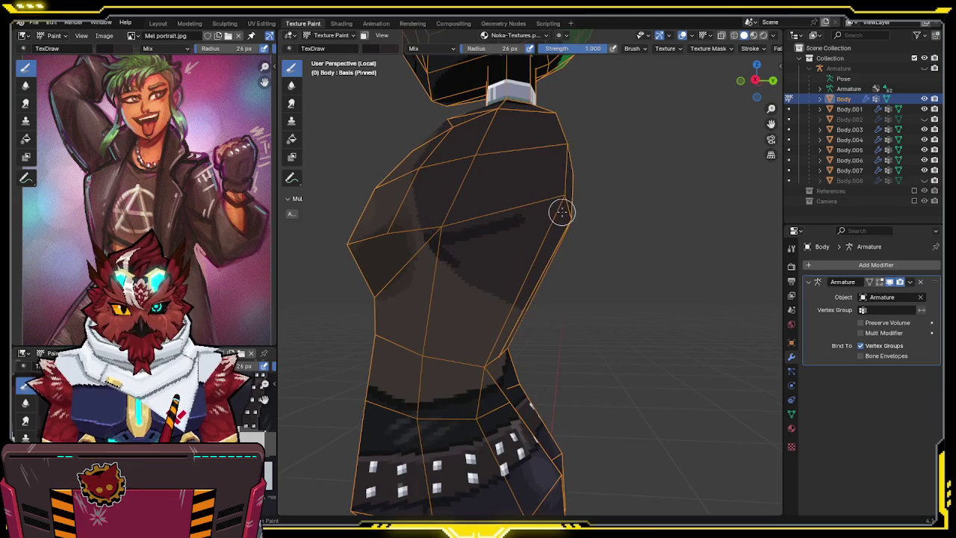
pyautogui.moveTo(538, 236); pyautogui.dragTo(613, 216, button='middle')
pyautogui.press('KP_Divide')
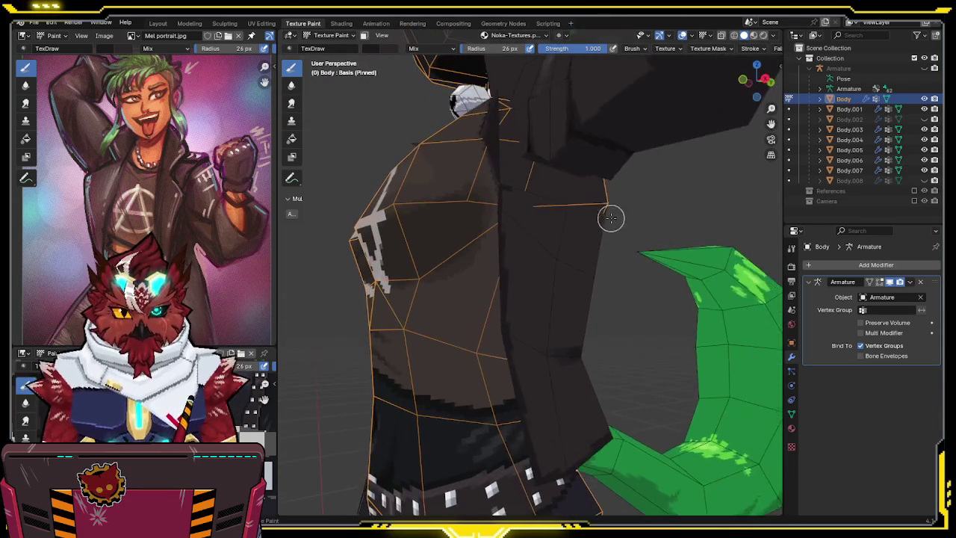
pyautogui.press('KP_Divide')
pyautogui.moveTo(469, 224)
pyautogui.mouseDown(button='middle')
pyautogui.moveTo(480, 219)
pyautogui.moveTo(468, 224)
pyautogui.mouseUp(button='middle')
pyautogui.press('KP_Divide')
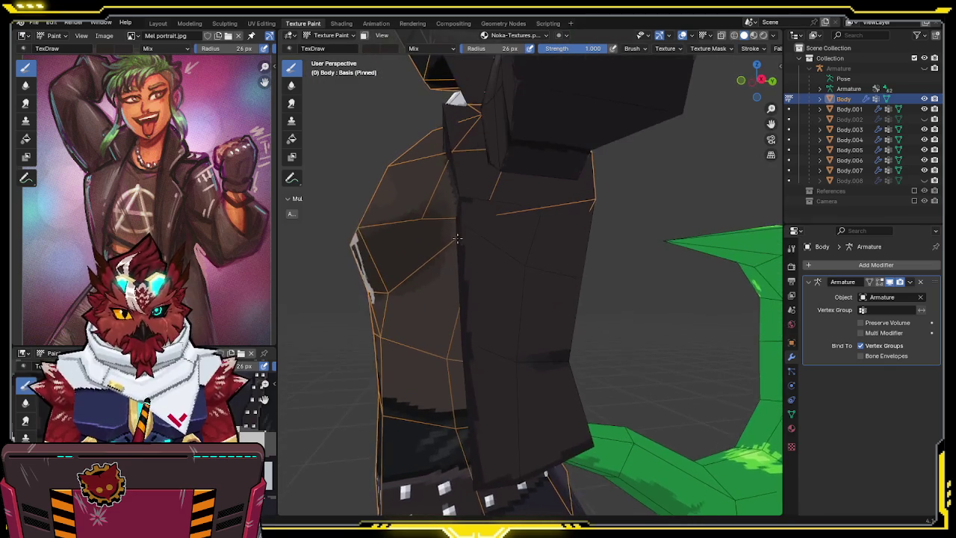
pyautogui.press('KP_Divide')
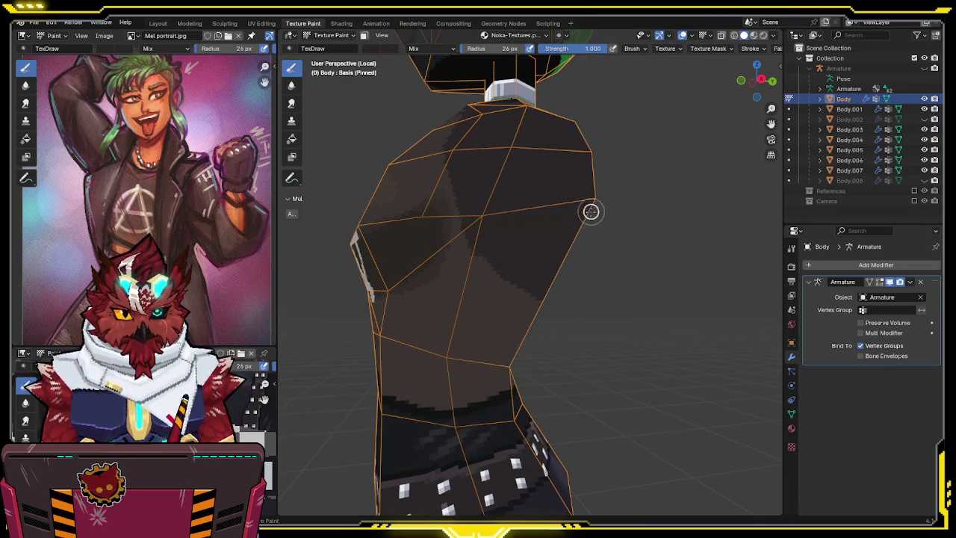
pyautogui.press('KP_Divide')
pyautogui.press('KP_Divide')
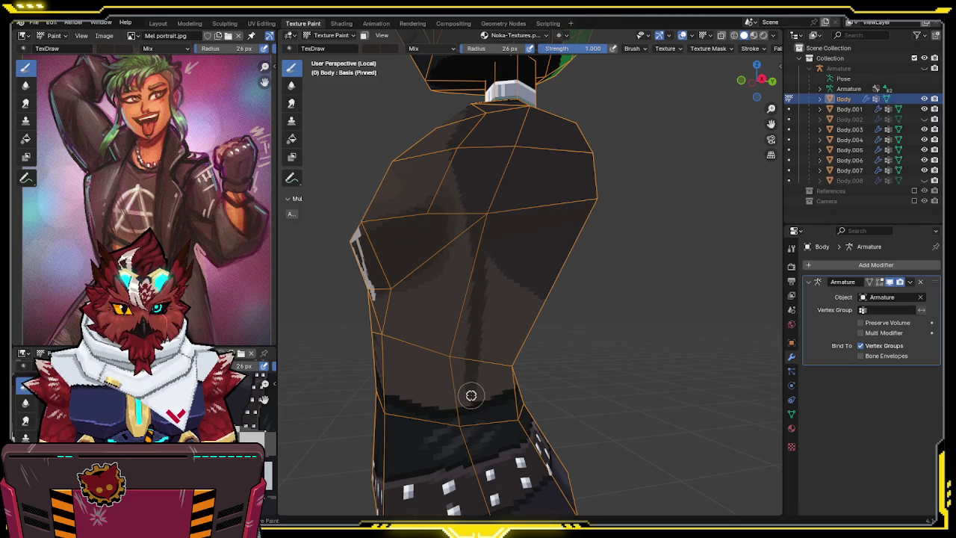
# Zoom in on the isolated torso and paint a dark shading stroke down its front above the belt.
pyautogui.moveTo(501, 378); pyautogui.dragTo(476, 371, button='middle')
pyautogui.scroll(2, 476, 371)
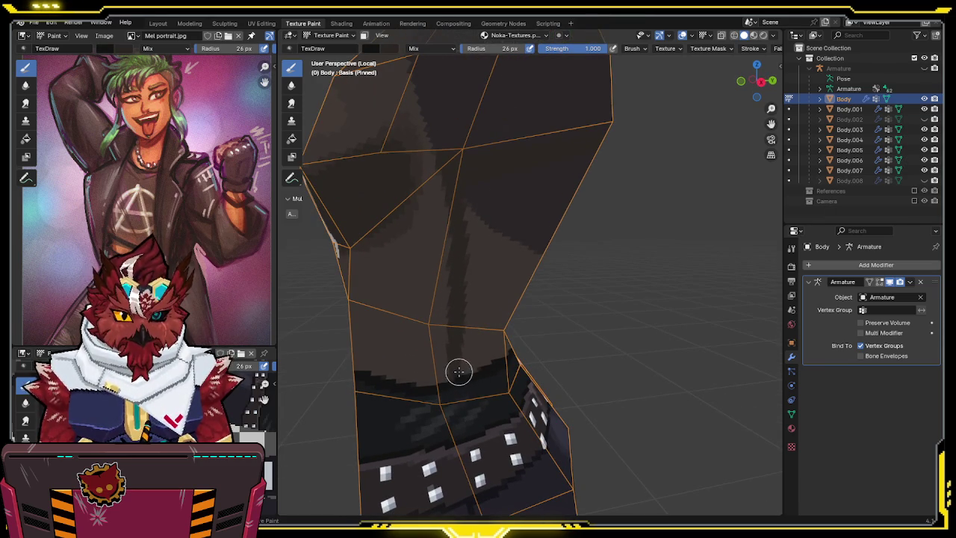
pyautogui.moveTo(466, 368); pyautogui.dragTo(432, 348, button='middle')
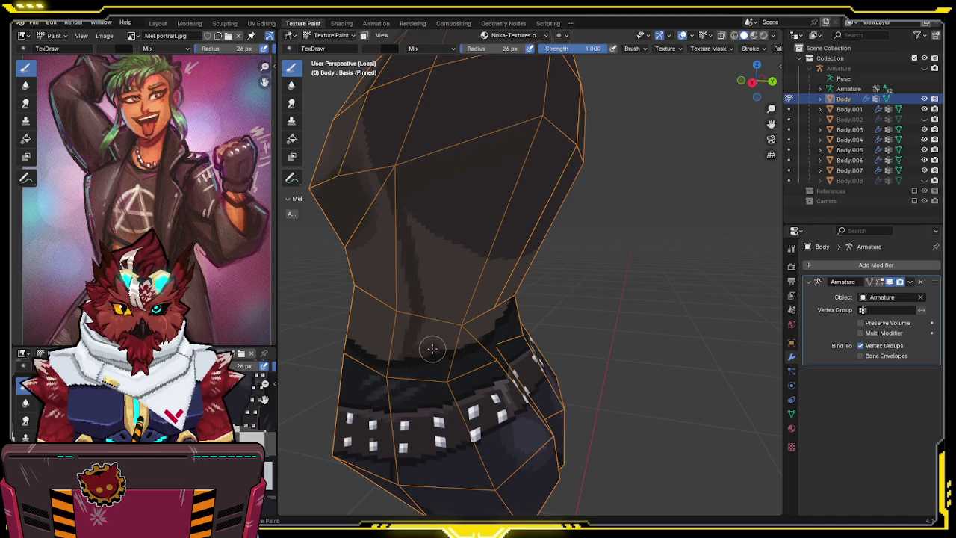
pyautogui.moveTo(435, 210); pyautogui.dragTo(422, 192, button='middle')
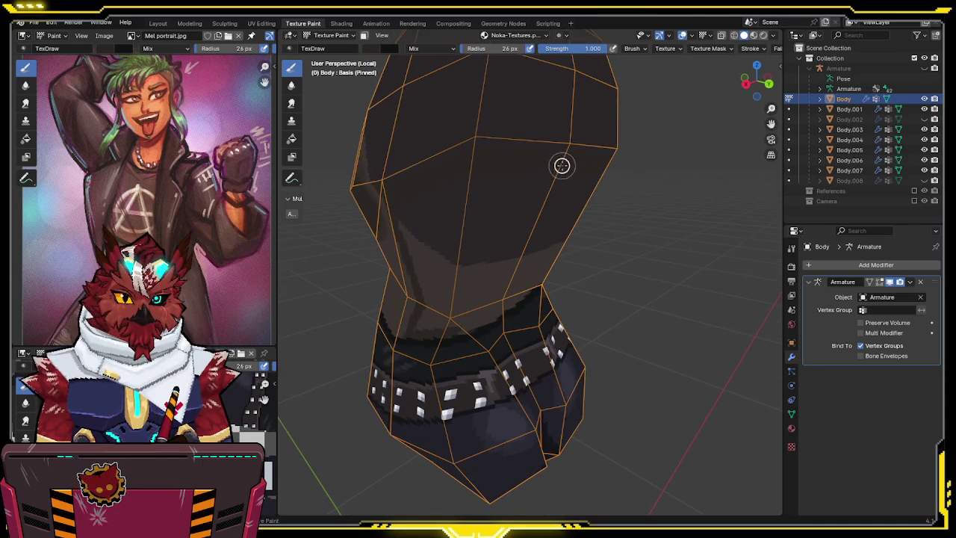
pyautogui.moveTo(411, 200); pyautogui.dragTo(404, 210, button='middle')
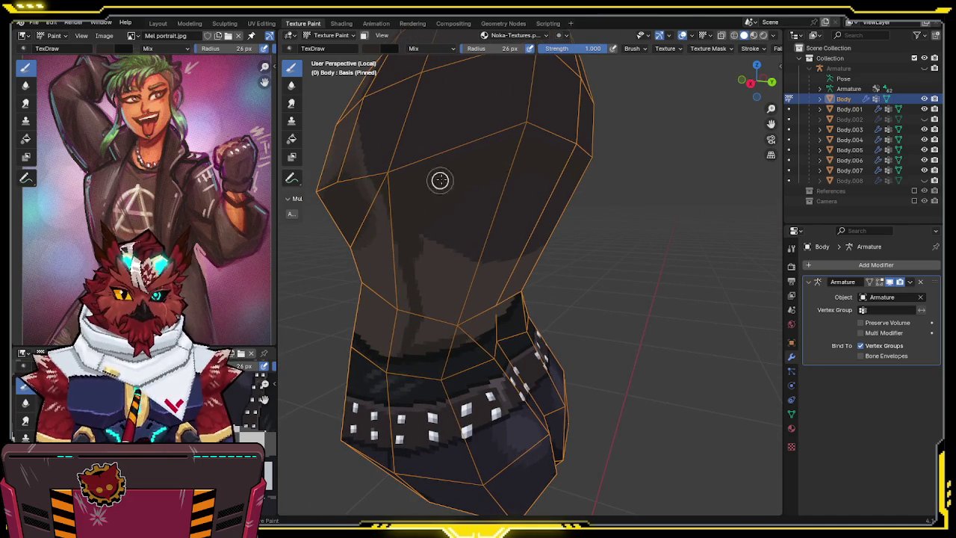
pyautogui.moveTo(510, 169)
pyautogui.mouseDown(button='middle')
pyautogui.moveTo(539, 269)
pyautogui.moveTo(481, 273)
pyautogui.moveTo(619, 246)
pyautogui.mouseUp(button='middle')
pyautogui.scroll(3, 441, 262)
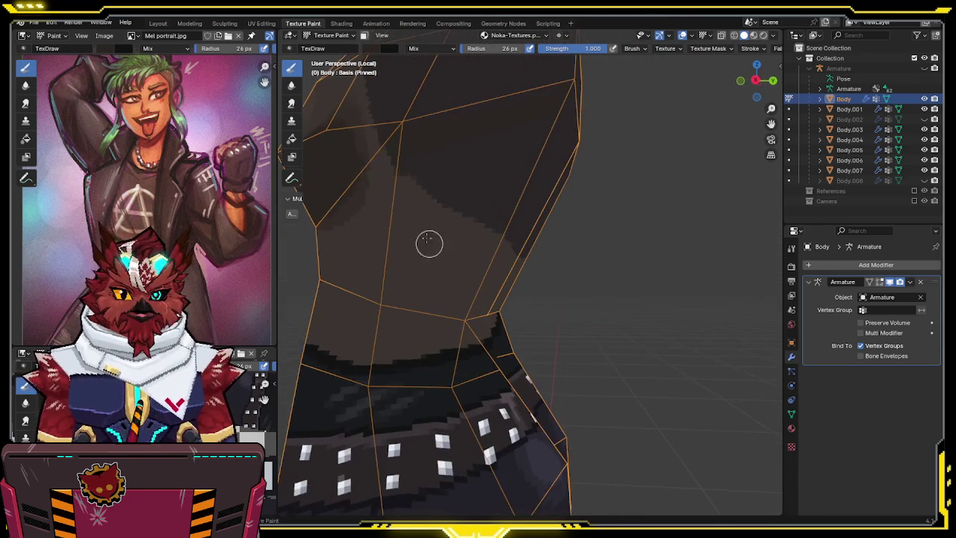
pyautogui.scroll(-3, 409, 187)
pyautogui.moveTo(438, 191); pyautogui.dragTo(466, 160, button='middle')
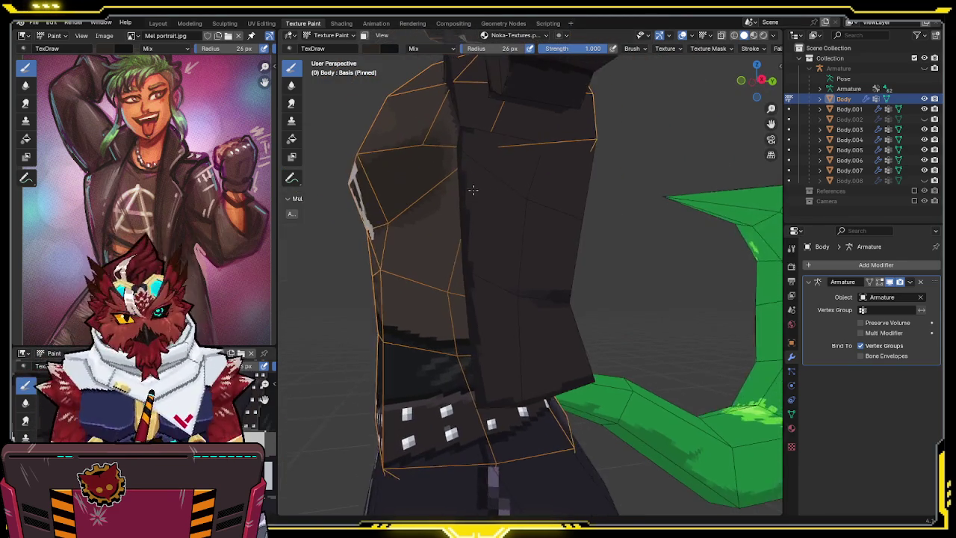
pyautogui.moveTo(465, 198); pyautogui.dragTo(467, 207)
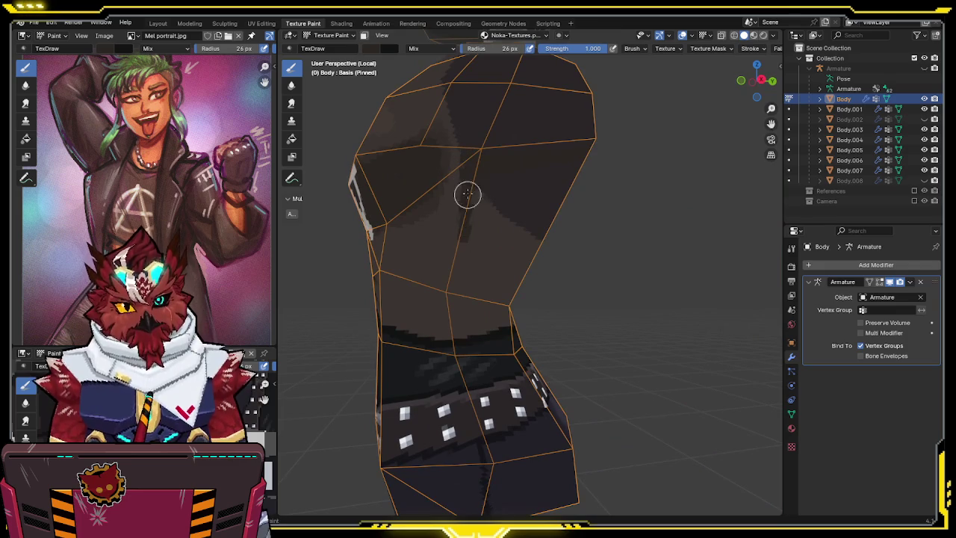
pyautogui.moveTo(465, 167); pyautogui.dragTo(453, 315)
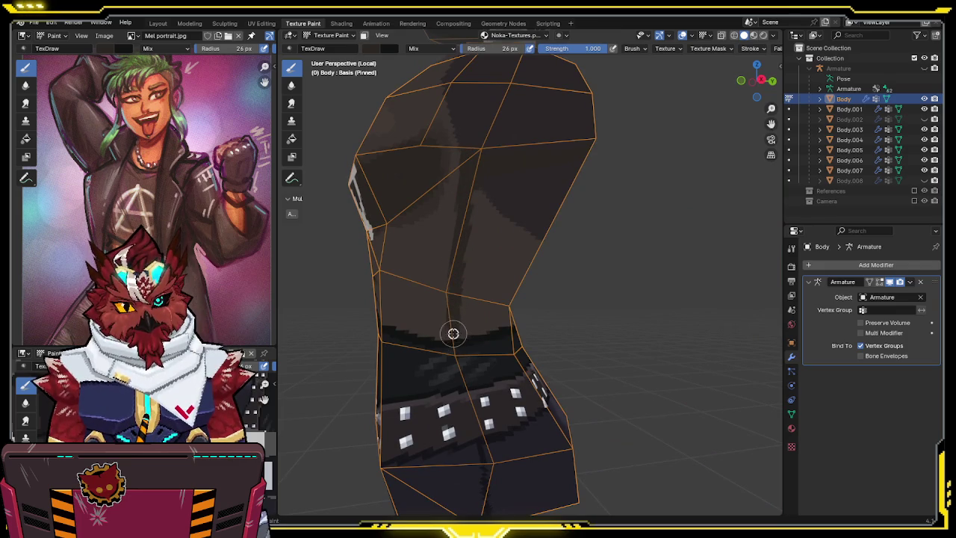
pyautogui.moveTo(453, 334); pyautogui.dragTo(473, 276, button='middle')
pyautogui.moveTo(446, 333)
pyautogui.mouseDown(button='middle')
pyautogui.moveTo(488, 280)
pyautogui.moveTo(474, 291)
pyautogui.moveTo(556, 280)
pyautogui.mouseUp(button='middle')
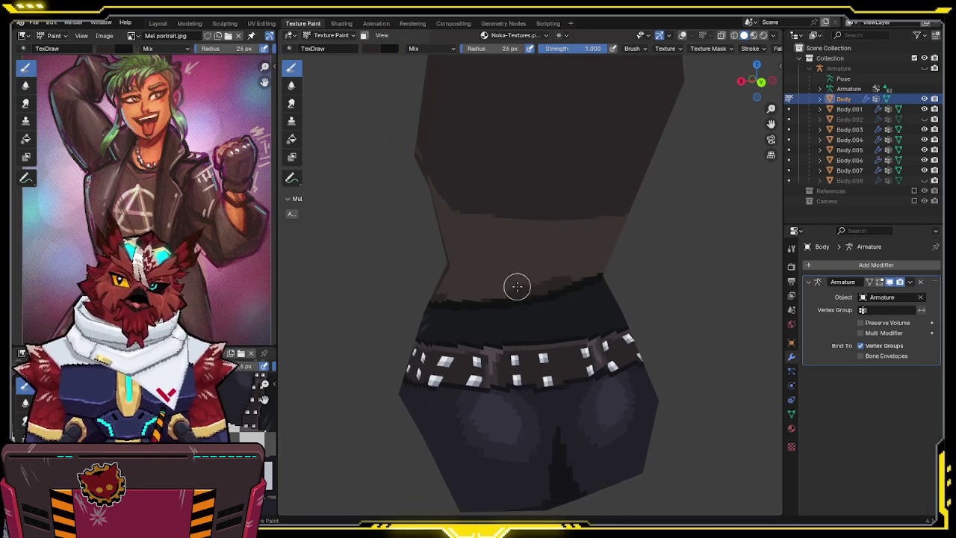
# Inspect the torso and belt from several angles, toggling the viewport overlays on and off.
pyautogui.moveTo(518, 273); pyautogui.dragTo(533, 279, button='middle')
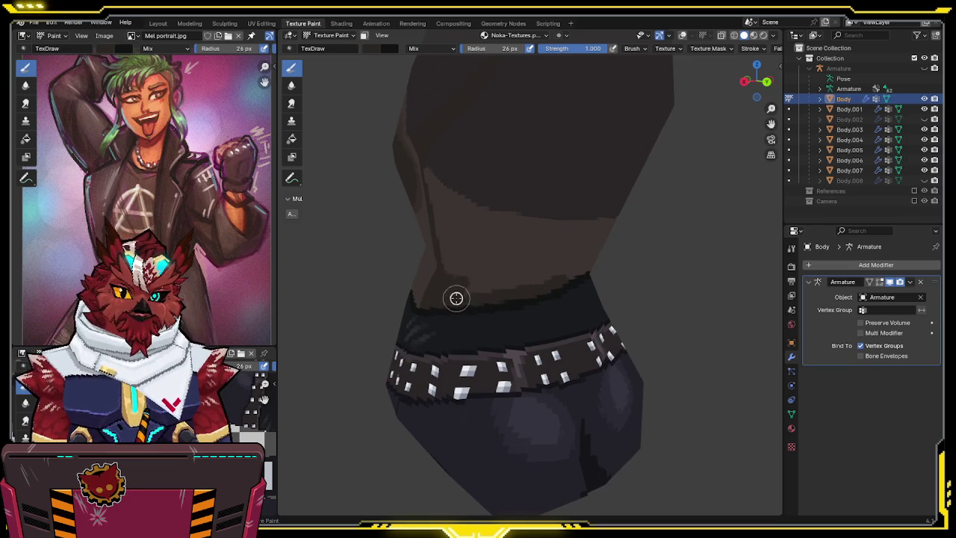
pyautogui.moveTo(557, 271)
pyautogui.mouseDown(button='middle')
pyautogui.moveTo(454, 261)
pyautogui.moveTo(563, 249)
pyautogui.moveTo(546, 217)
pyautogui.moveTo(563, 168)
pyautogui.moveTo(546, 166)
pyautogui.moveTo(542, 118)
pyautogui.mouseUp(button='middle')
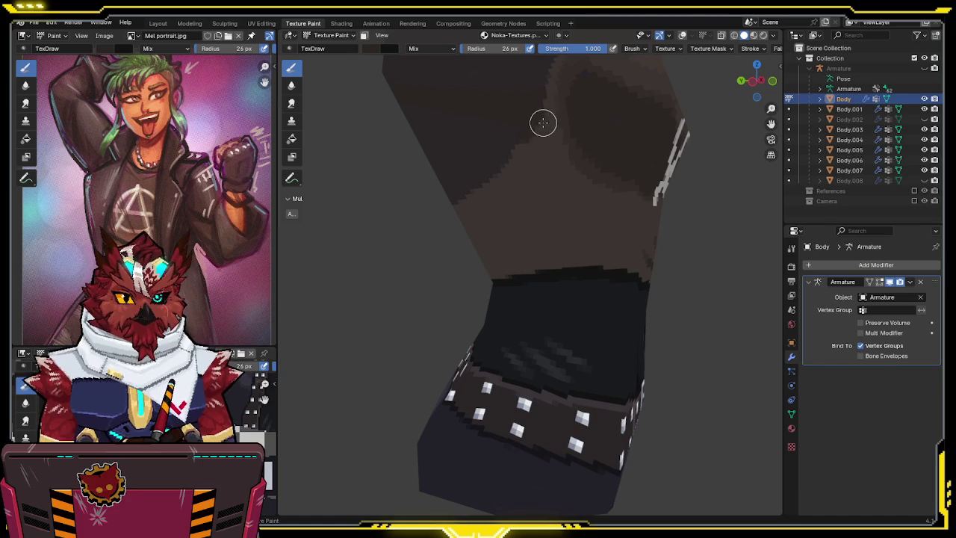
pyautogui.hotkey('shift', 'alt', 'z')
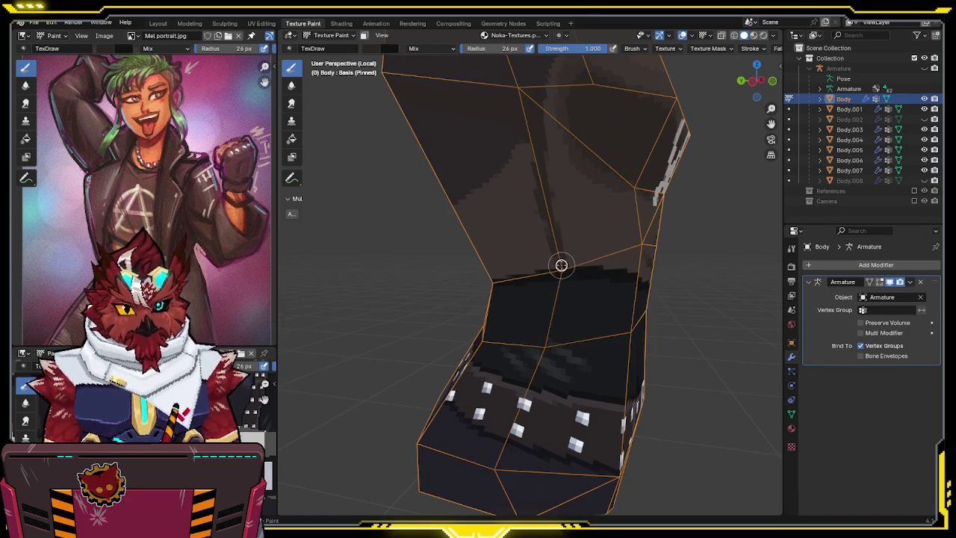
pyautogui.moveTo(560, 266); pyautogui.dragTo(601, 229, button='middle')
pyautogui.moveTo(540, 260); pyautogui.dragTo(604, 262, button='middle')
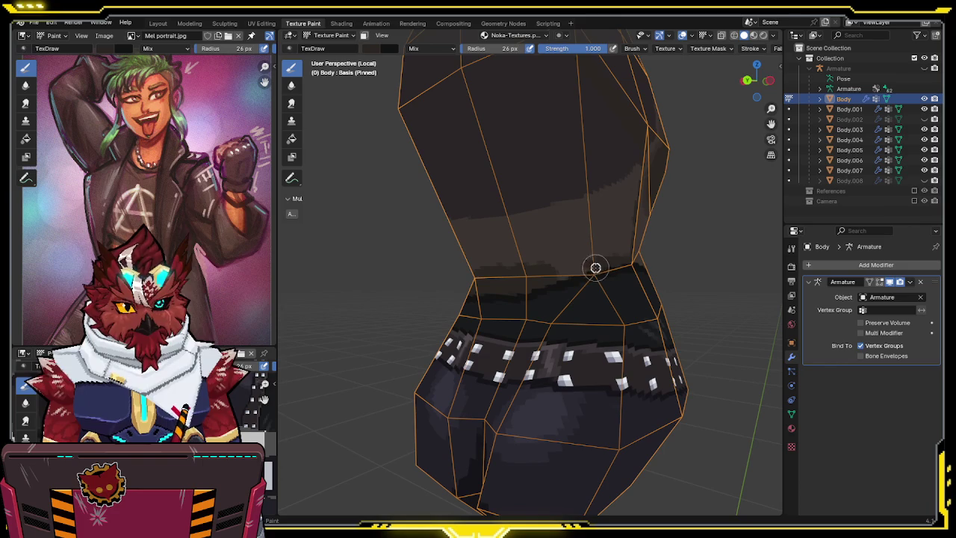
pyautogui.hotkey('shift', 'alt', 'z')
pyautogui.moveTo(612, 249)
pyautogui.mouseDown(button='middle')
pyautogui.moveTo(574, 251)
pyautogui.moveTo(597, 247)
pyautogui.moveTo(595, 278)
pyautogui.mouseUp(button='middle')
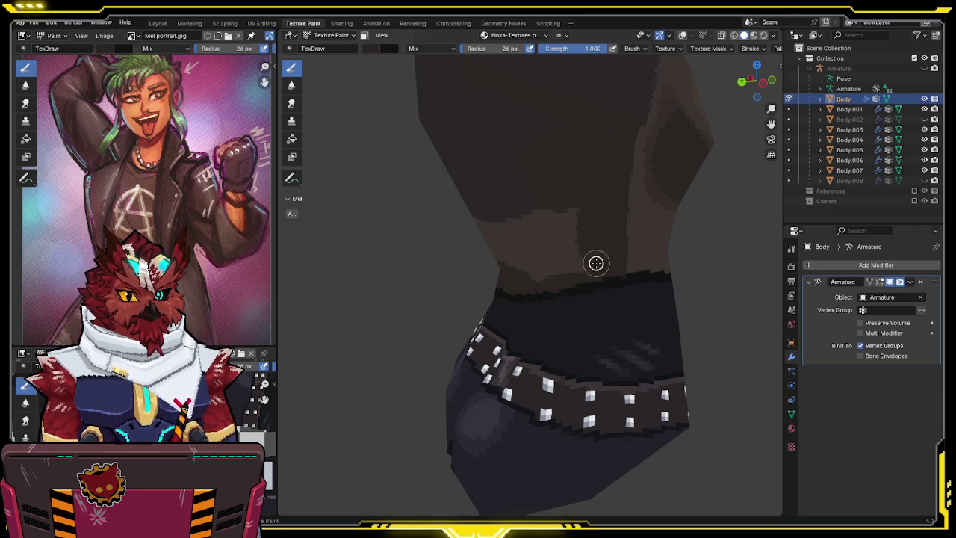
pyautogui.moveTo(542, 204)
pyautogui.mouseDown(button='middle')
pyautogui.moveTo(589, 179)
pyautogui.moveTo(565, 251)
pyautogui.moveTo(553, 215)
pyautogui.moveTo(657, 214)
pyautogui.mouseUp(button='middle')
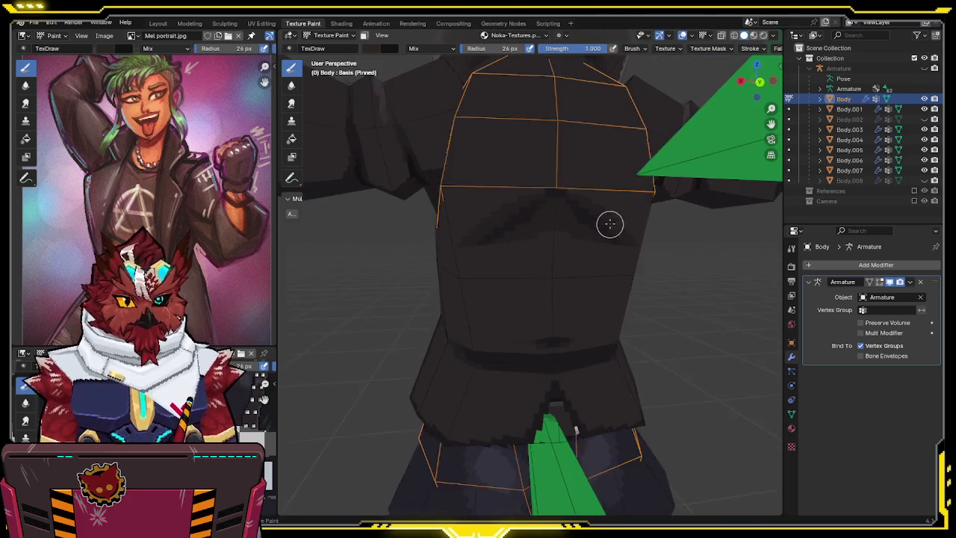
# Isolate the Body mesh and orbit around it to review the shirt shading.
pyautogui.press('KP_Divide')
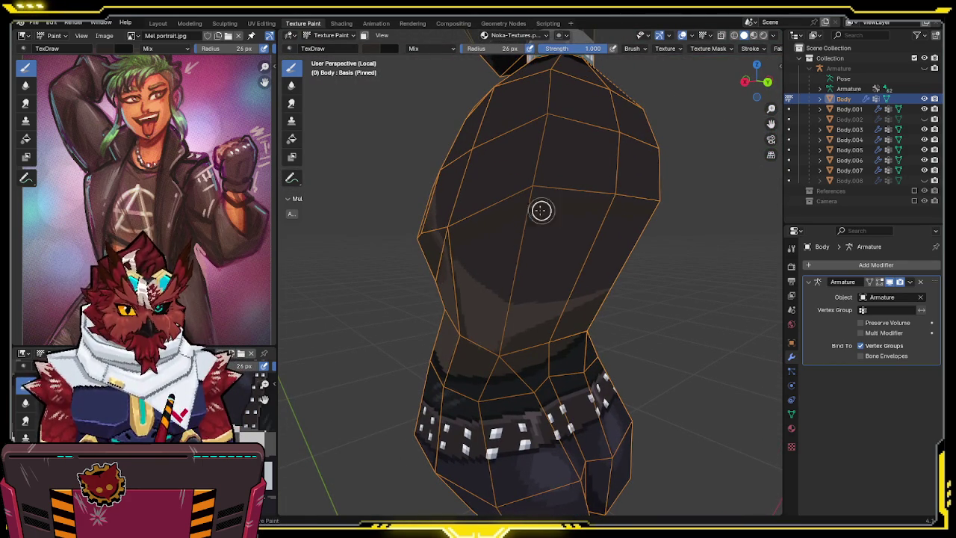
pyautogui.moveTo(604, 223); pyautogui.dragTo(489, 234, button='middle')
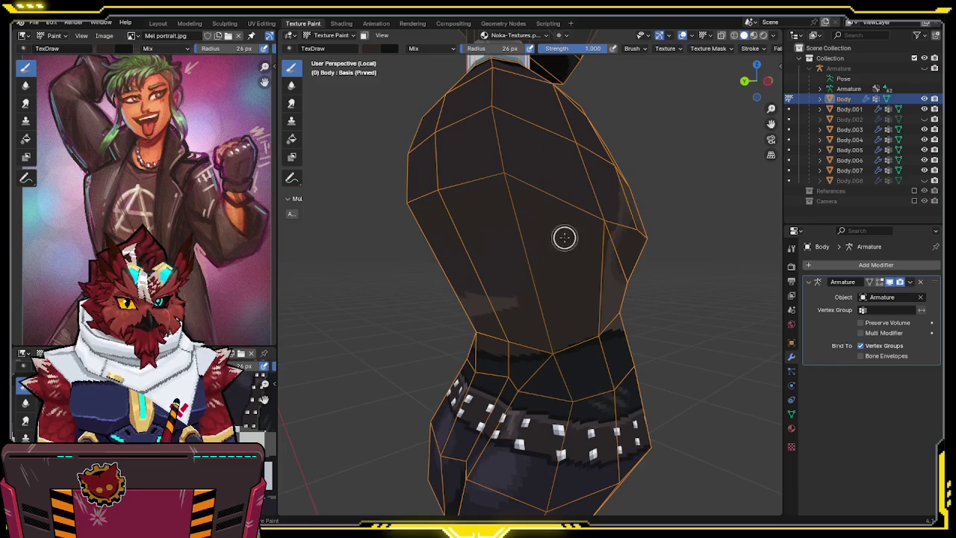
pyautogui.moveTo(527, 299)
pyautogui.mouseDown(button='middle')
pyautogui.moveTo(518, 251)
pyautogui.moveTo(484, 238)
pyautogui.mouseUp(button='middle')
pyautogui.moveTo(522, 285)
pyautogui.mouseDown(button='middle')
pyautogui.moveTo(612, 260)
pyautogui.moveTo(604, 283)
pyautogui.moveTo(532, 317)
pyautogui.mouseUp(button='middle')
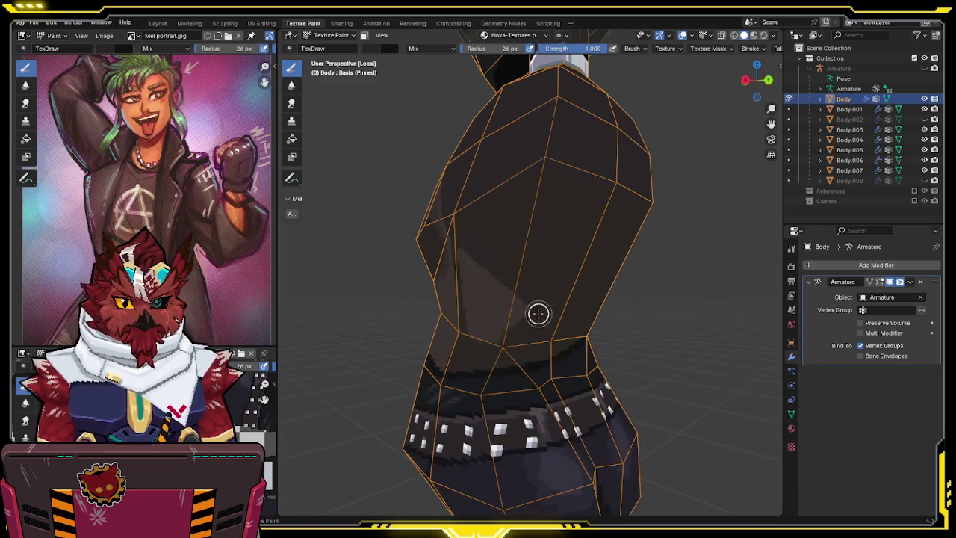
pyautogui.moveTo(478, 230); pyautogui.dragTo(507, 227, button='middle')
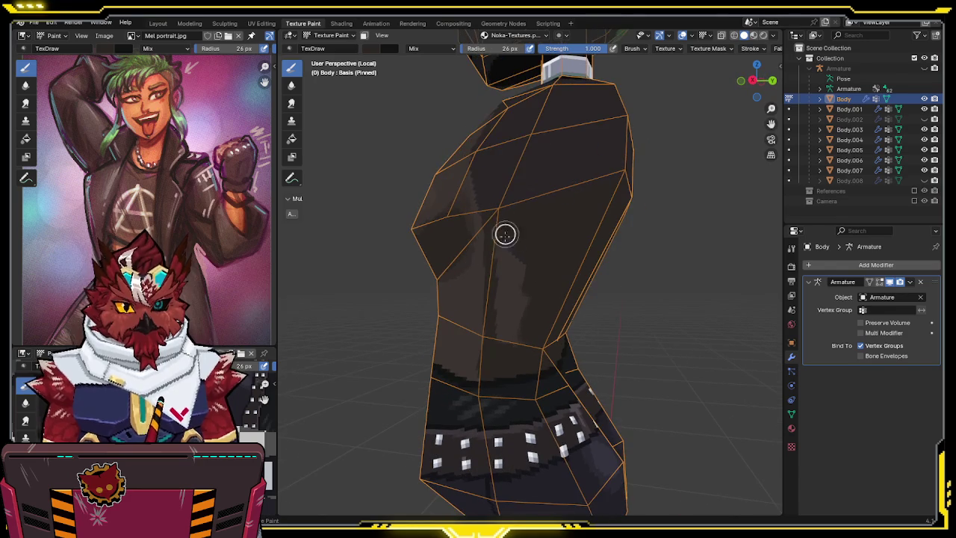
pyautogui.moveTo(558, 246)
pyautogui.mouseDown(button='middle')
pyautogui.moveTo(572, 217)
pyautogui.moveTo(450, 226)
pyautogui.moveTo(557, 235)
pyautogui.mouseUp(button='middle')
pyautogui.moveTo(458, 216)
pyautogui.mouseDown(button='middle')
pyautogui.moveTo(617, 204)
pyautogui.moveTo(634, 227)
pyautogui.mouseUp(button='middle')
pyautogui.scroll(-3, 637, 195)
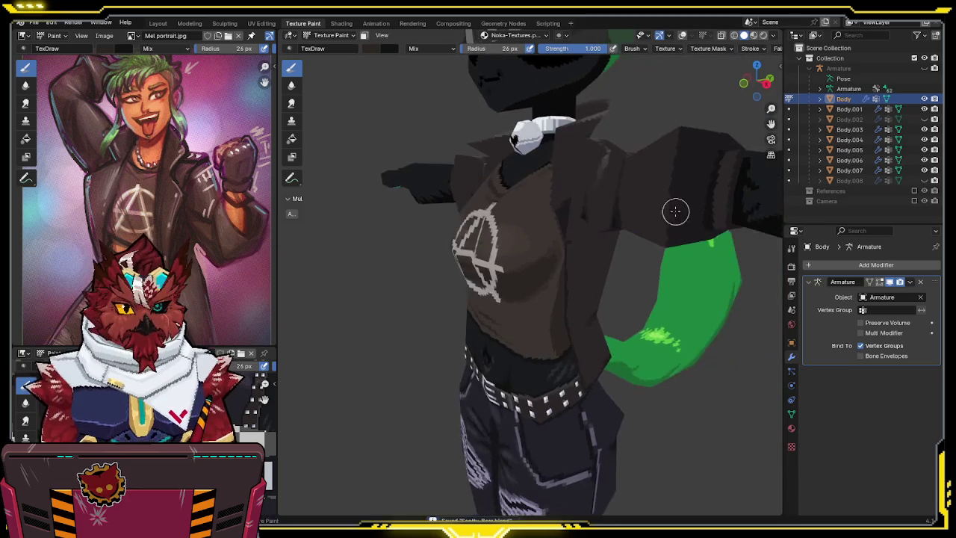
# Switch the paint target to the jacket mesh Body.004 and save the file.
pyautogui.moveTo(672, 209)
pyautogui.mouseDown(button='middle')
pyautogui.moveTo(599, 222)
pyautogui.moveTo(548, 255)
pyautogui.mouseUp(button='middle')
pyautogui.scroll(3, 599, 222)
pyautogui.hotkey('alt', 'q')
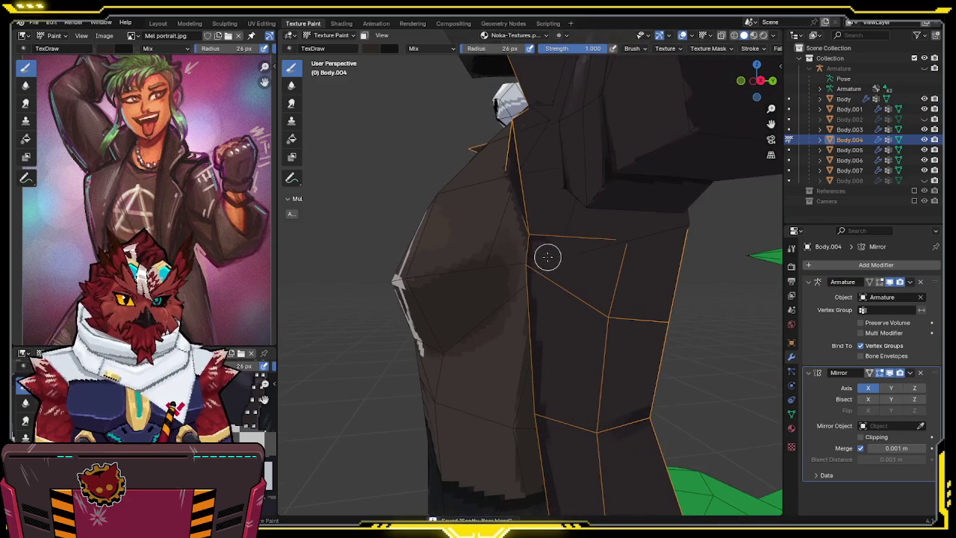
pyautogui.moveTo(546, 224)
pyautogui.mouseDown(button='middle')
pyautogui.moveTo(503, 277)
pyautogui.moveTo(486, 267)
pyautogui.moveTo(399, 277)
pyautogui.moveTo(508, 272)
pyautogui.mouseUp(button='middle')
pyautogui.hotkey('ctrl', 's')
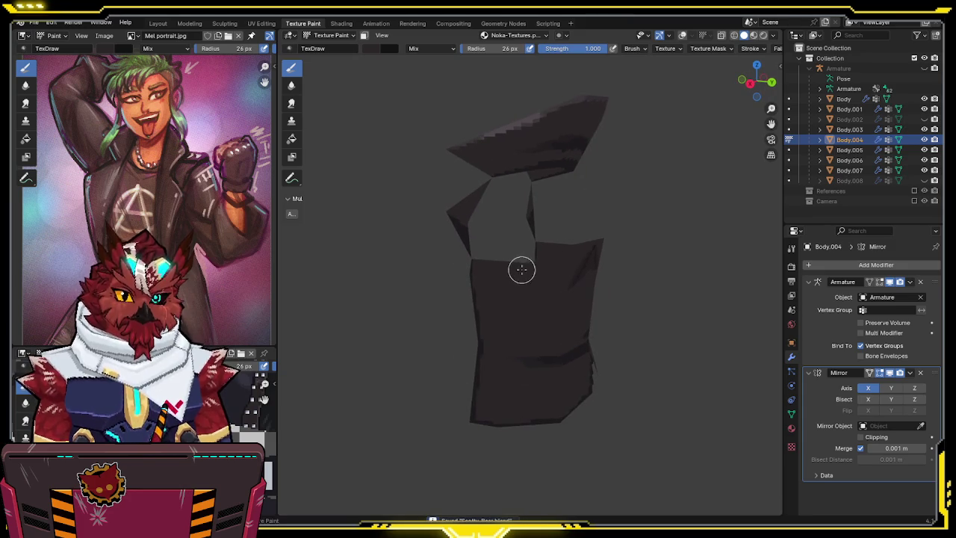
# Make Body the active paint mesh again and isolate it in local view.
pyautogui.press('KP_Divide')
pyautogui.hotkey('alt', 'q')
pyautogui.moveTo(546, 200)
pyautogui.mouseDown(button='middle')
pyautogui.moveTo(531, 232)
pyautogui.moveTo(515, 176)
pyautogui.moveTo(471, 173)
pyautogui.mouseUp(button='middle')
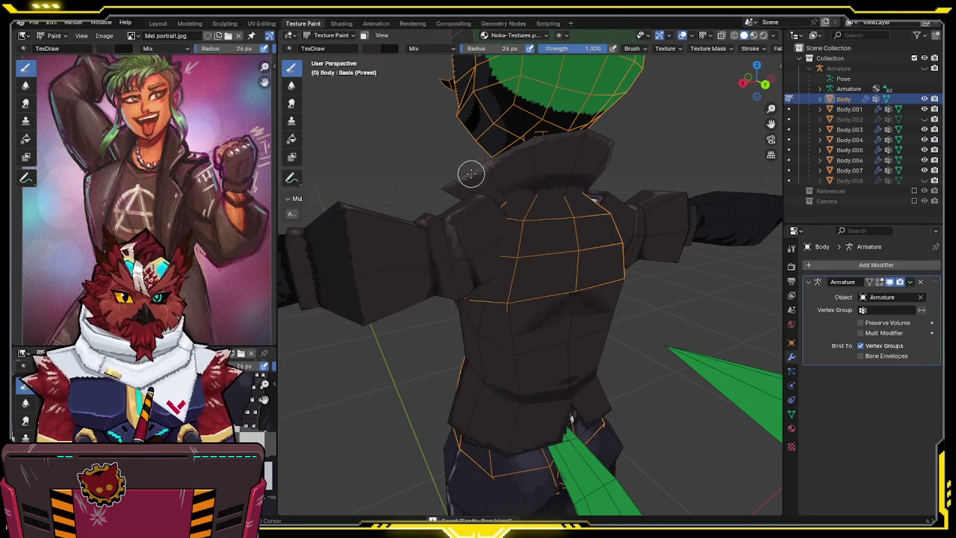
pyautogui.moveTo(532, 188); pyautogui.dragTo(495, 232, button='middle')
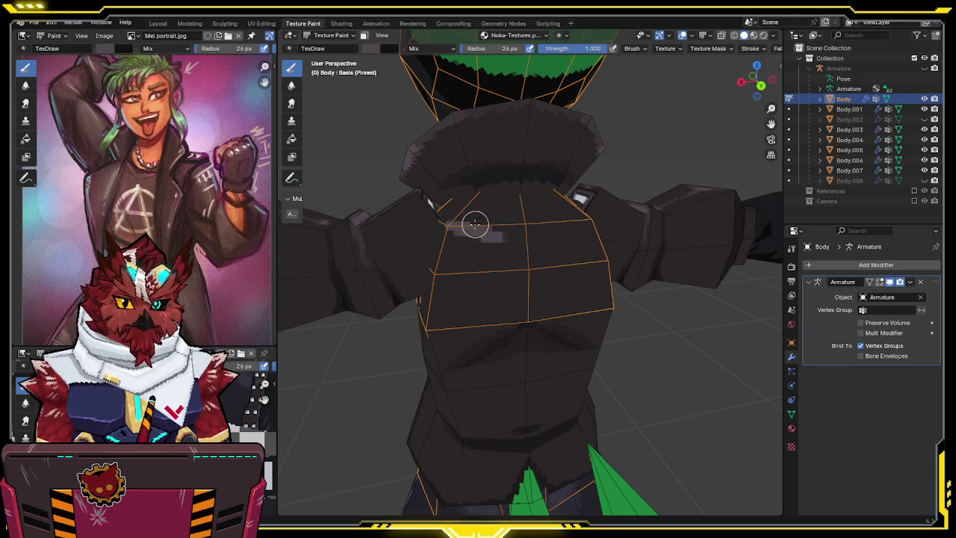
pyautogui.moveTo(478, 223); pyautogui.dragTo(501, 230, button='middle')
pyautogui.press('KP_Divide')
pyautogui.scroll(2, 502, 233)
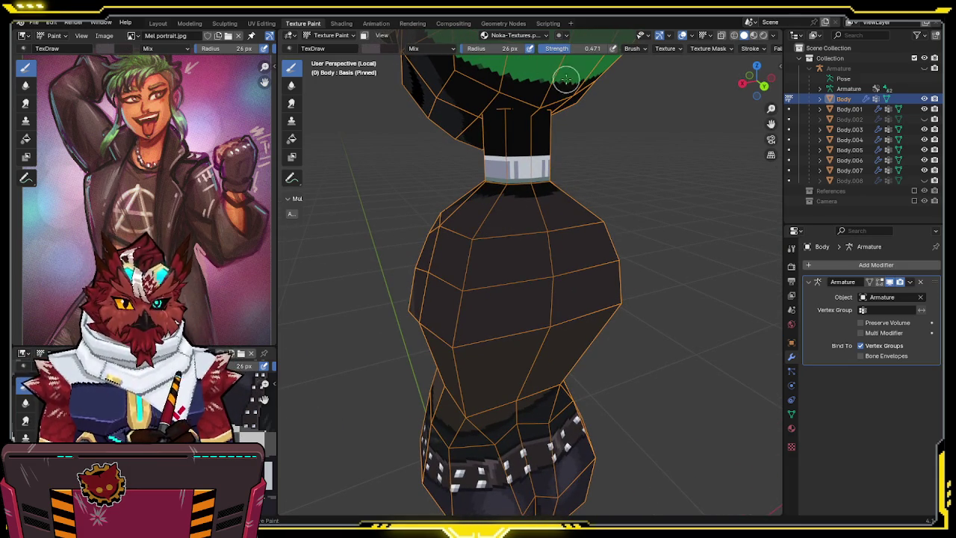
# From a front-facing torso view, restore the full scene and make Body.004 the paint target.
pyautogui.moveTo(500, 233); pyautogui.dragTo(454, 246, button='middle')
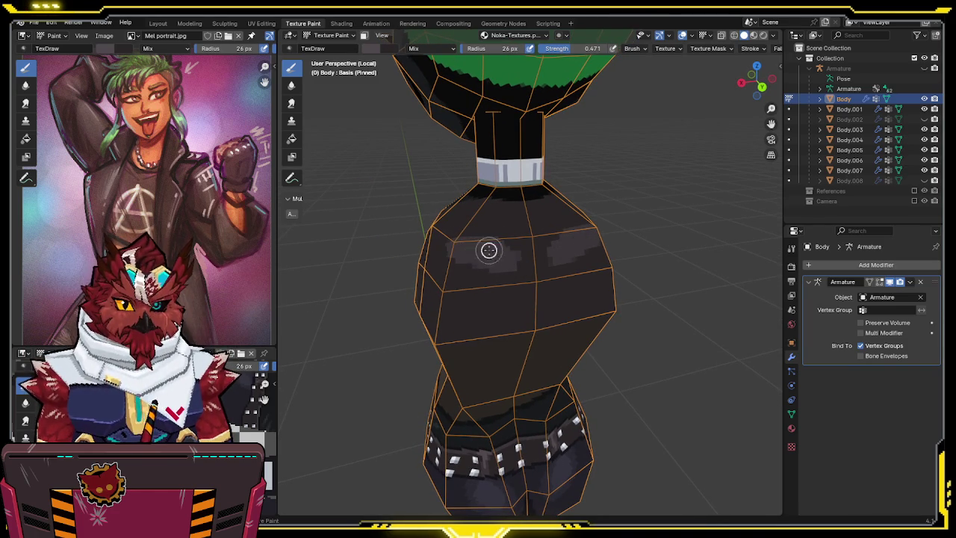
pyautogui.moveTo(478, 246)
pyautogui.mouseDown(button='middle')
pyautogui.moveTo(511, 210)
pyautogui.moveTo(642, 242)
pyautogui.moveTo(531, 222)
pyautogui.moveTo(508, 262)
pyautogui.moveTo(521, 276)
pyautogui.moveTo(507, 303)
pyautogui.moveTo(567, 284)
pyautogui.mouseUp(button='middle')
pyautogui.press('KP_Divide')
pyautogui.hotkey('alt', 'q')
pyautogui.moveTo(548, 219); pyautogui.dragTo(521, 308, button='middle')
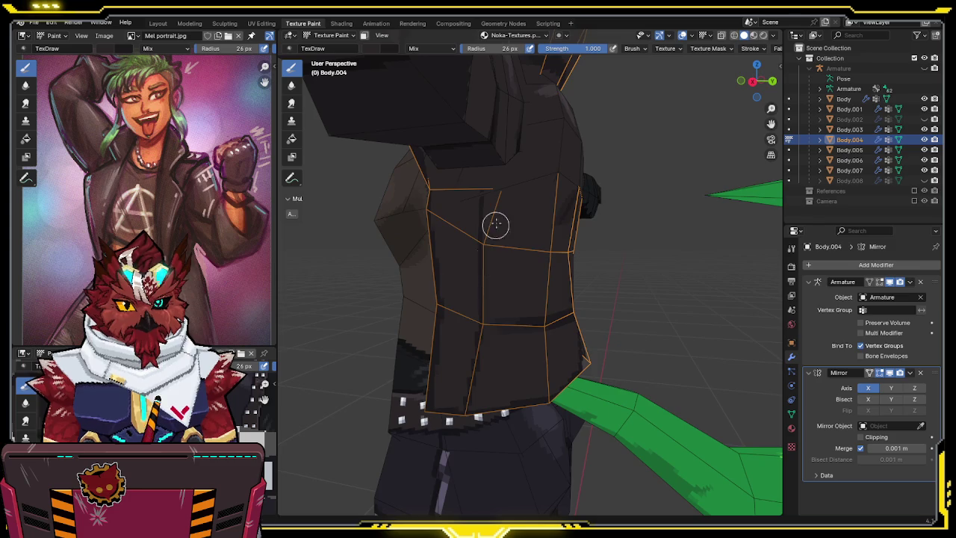
# Save the file and make the Body mesh the active paint object again.
pyautogui.scroll(3, 486, 239)
pyautogui.hotkey('ctrl', 's')
pyautogui.moveTo(499, 205); pyautogui.dragTo(512, 198, button='middle')
pyautogui.hotkey('alt', 'q')
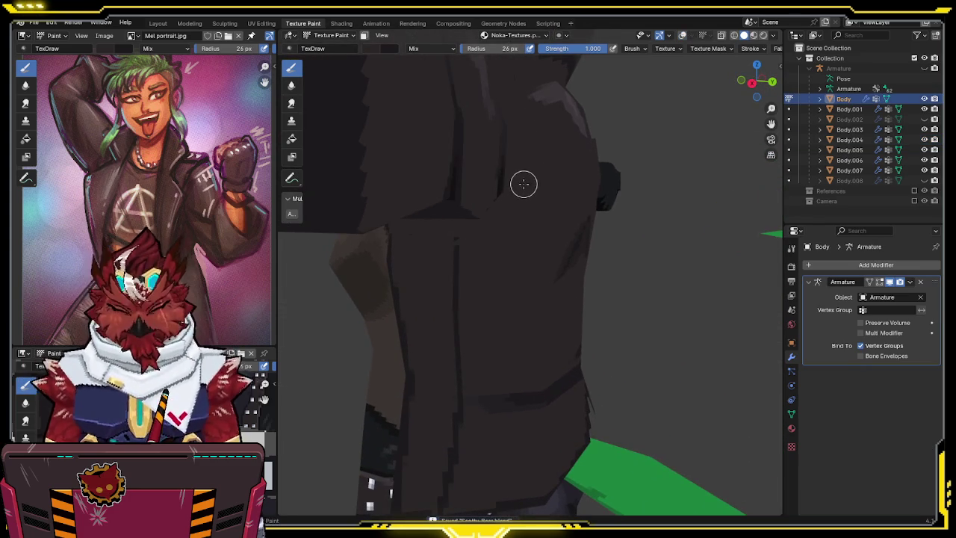
pyautogui.scroll(-4, 522, 184)
# Toggle overlays and local view on the Body mesh, ending with the full character shown.
pyautogui.hotkey('shift', 'alt', 'z')
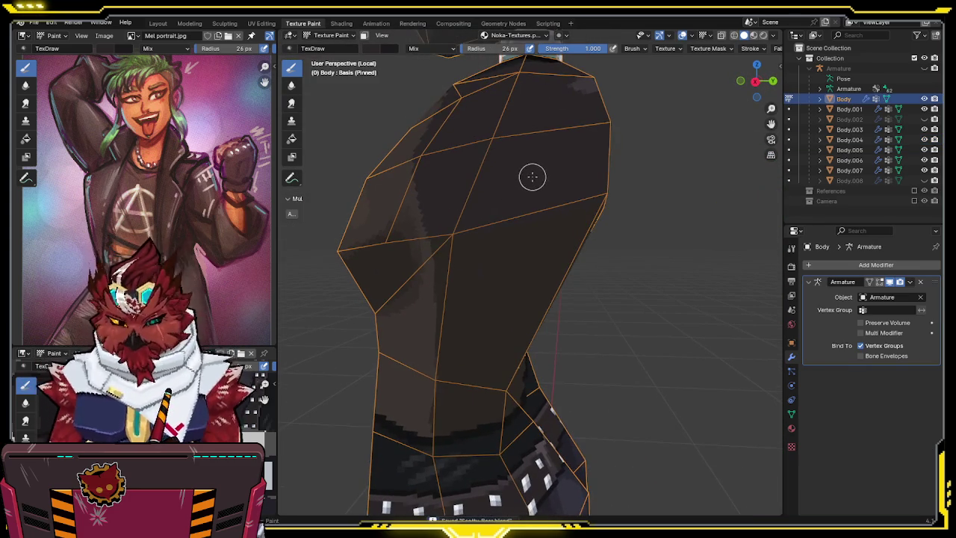
pyautogui.press('KP_Divide')
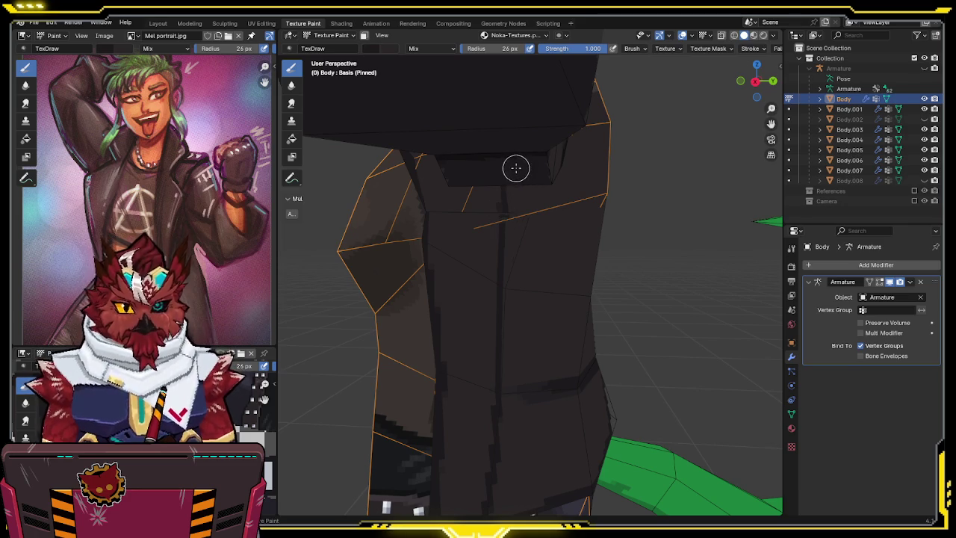
pyautogui.press('KP_Divide')
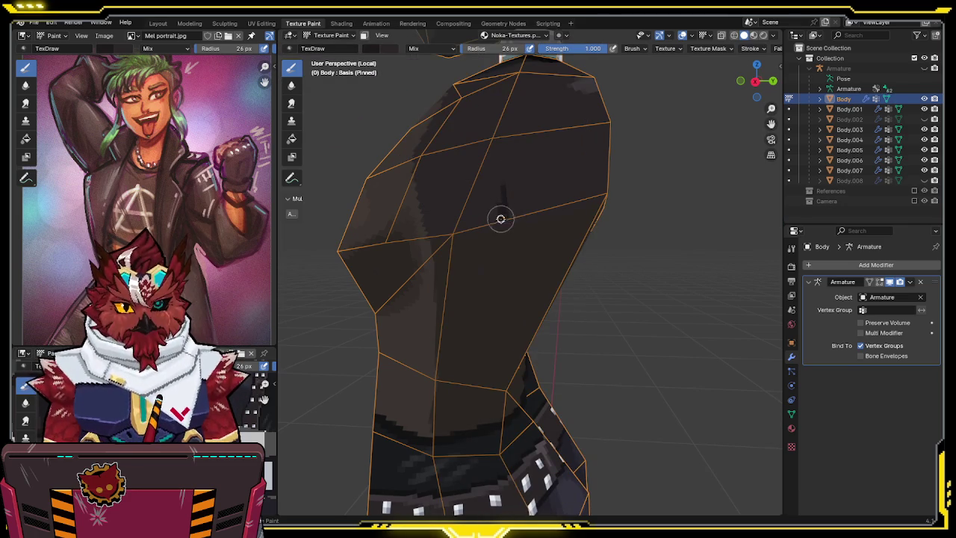
pyautogui.scroll(-2, 502, 207)
pyautogui.scroll(-2, 505, 196)
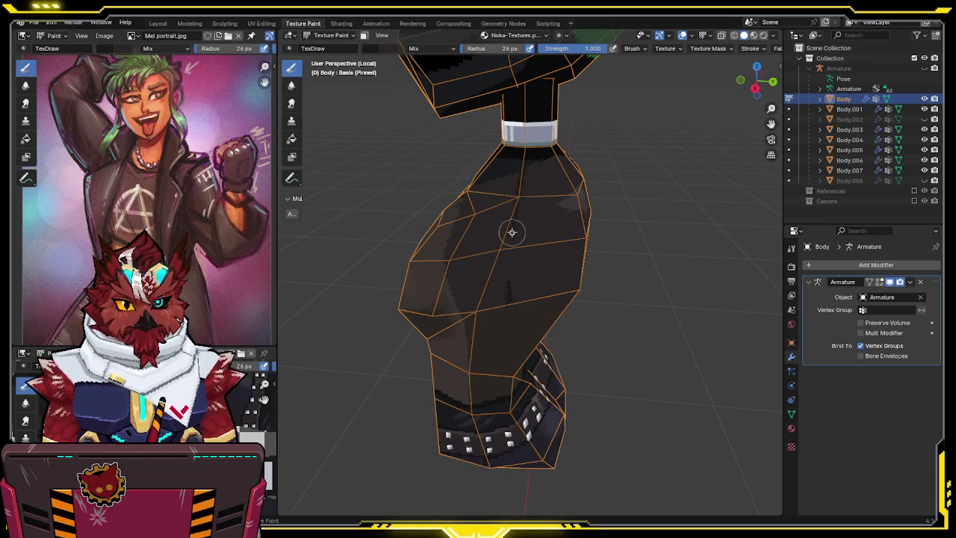
pyautogui.moveTo(520, 253)
pyautogui.mouseDown(button='middle')
pyautogui.moveTo(589, 167)
pyautogui.moveTo(650, 159)
pyautogui.moveTo(620, 201)
pyautogui.moveTo(614, 160)
pyautogui.moveTo(597, 198)
pyautogui.moveTo(631, 195)
pyautogui.mouseUp(button='middle')
pyautogui.press('KP_Divide')
# Zoom in on the neck and chest from a low angle to review the shading.
pyautogui.scroll(2, 550, 261)
pyautogui.moveTo(550, 261); pyautogui.dragTo(536, 261, button='middle')
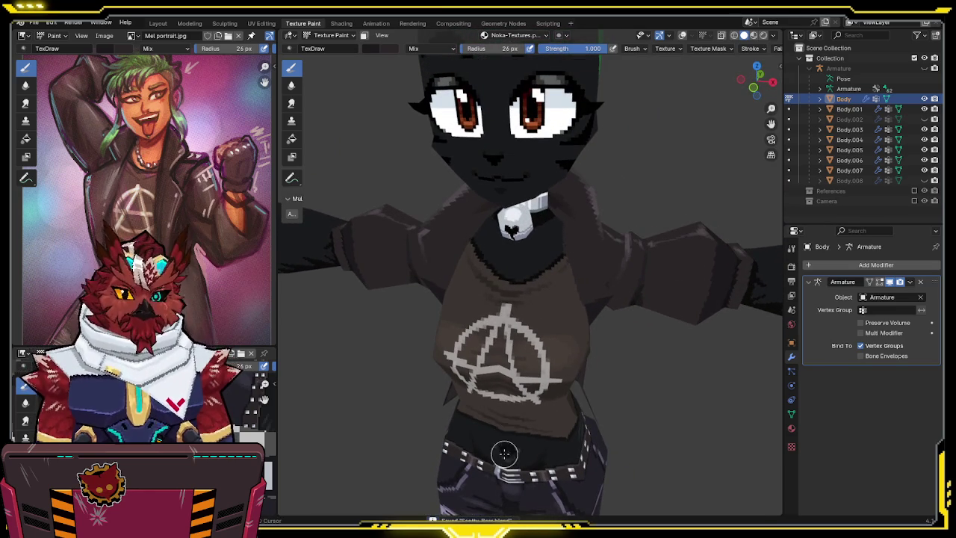
pyautogui.moveTo(504, 445); pyautogui.dragTo(529, 298, button='middle')
pyautogui.scroll(2, 546, 294)
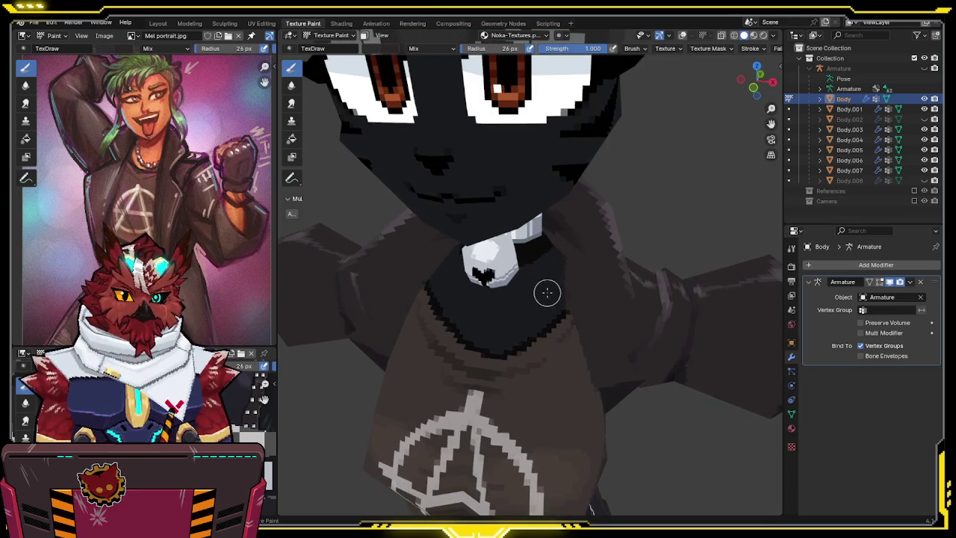
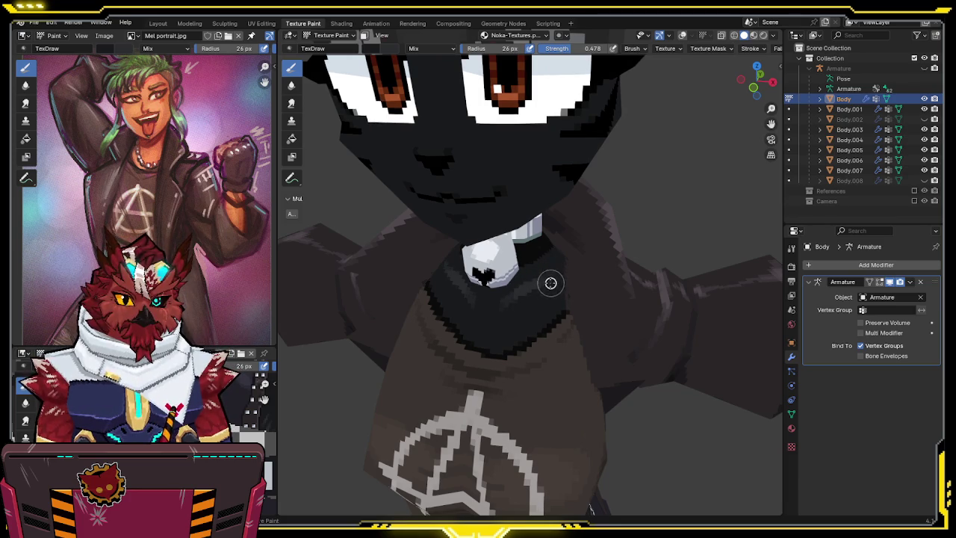
# Look the character over, then leave body texture painting for Object Mode.
pyautogui.scroll(-5, 554, 265)
pyautogui.moveTo(554, 265)
pyautogui.mouseDown(button='middle')
pyautogui.moveTo(587, 239)
pyautogui.moveTo(526, 208)
pyautogui.moveTo(568, 205)
pyautogui.mouseUp(button='middle')
pyautogui.scroll(2, 593, 214)
pyautogui.scroll(2, 597, 224)
pyautogui.scroll(-2, 596, 224)
pyautogui.scroll(-2, 596, 224)
pyautogui.scroll(3, 526, 208)
pyautogui.scroll(-3, 527, 208)
pyautogui.hotkey('ctrl', 'Tab')
pyautogui.click(491, 199)
# Select the boots object Body.007 and texture paint it, framed on a side view of one boot.
pyautogui.scroll(3, 671, 209)
pyautogui.keyDown('shift'); pyautogui.moveTo(670, 215); pyautogui.dragTo(641, 149, button='middle'); pyautogui.keyUp('shift')
pyautogui.scroll(3, 641, 149)
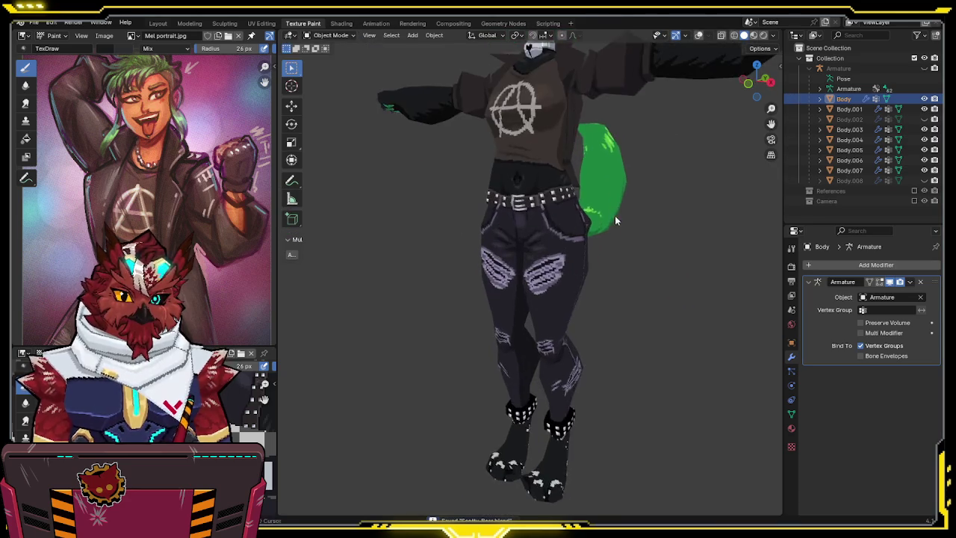
pyautogui.moveTo(592, 173)
pyautogui.mouseDown(button='middle')
pyautogui.moveTo(548, 317)
pyautogui.moveTo(552, 310)
pyautogui.mouseUp(button='middle')
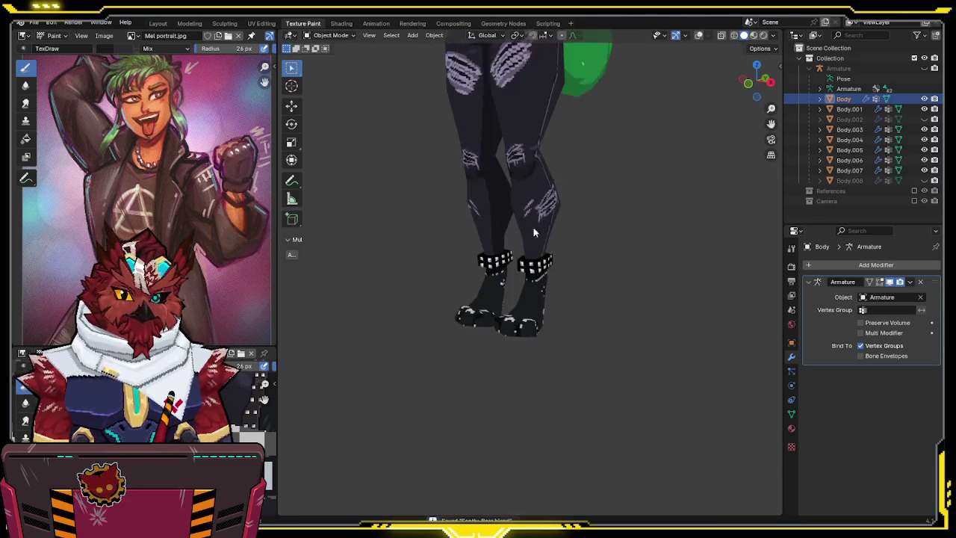
pyautogui.keyDown('shift'); pyautogui.moveTo(553, 448); pyautogui.dragTo(529, 299, button='middle'); pyautogui.keyUp('shift')
pyautogui.click(530, 314)
pyautogui.hotkey('ctrl', 'Tab')
pyautogui.scroll(3, 572, 273)
pyautogui.moveTo(572, 273)
pyautogui.mouseDown(button='middle')
pyautogui.moveTo(538, 224)
pyautogui.moveTo(563, 203)
pyautogui.moveTo(480, 174)
pyautogui.moveTo(567, 224)
pyautogui.moveTo(664, 260)
pyautogui.moveTo(262, 399)
pyautogui.mouseUp(button='middle')
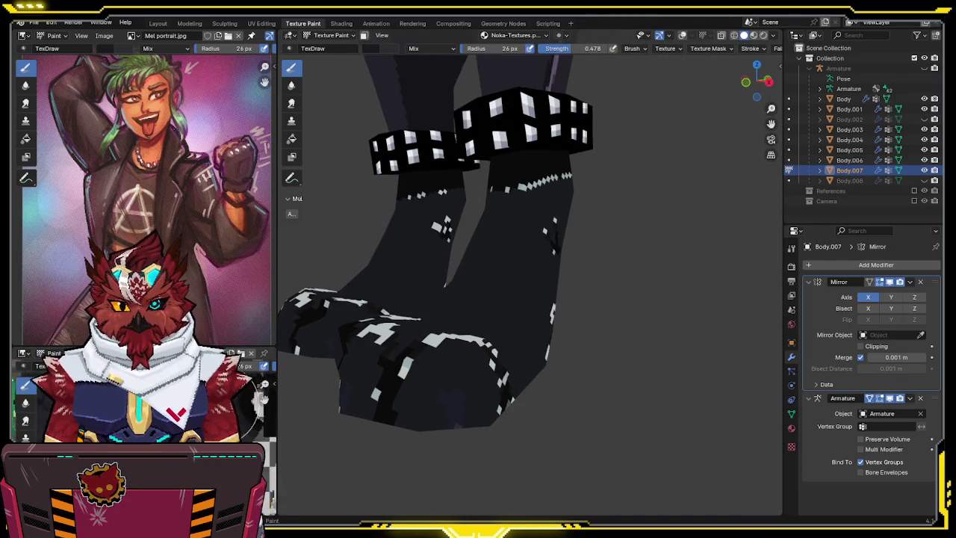
# Paint a soft grey patch onto the boot toe and orbit to inspect it.
pyautogui.moveTo(474, 323); pyautogui.dragTo(448, 353, button='middle')
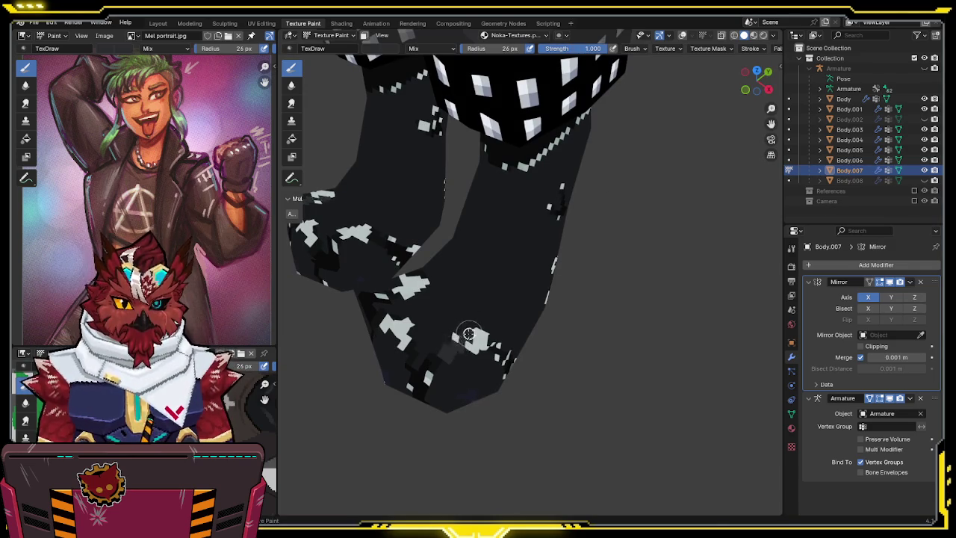
pyautogui.moveTo(479, 342); pyautogui.dragTo(466, 340)
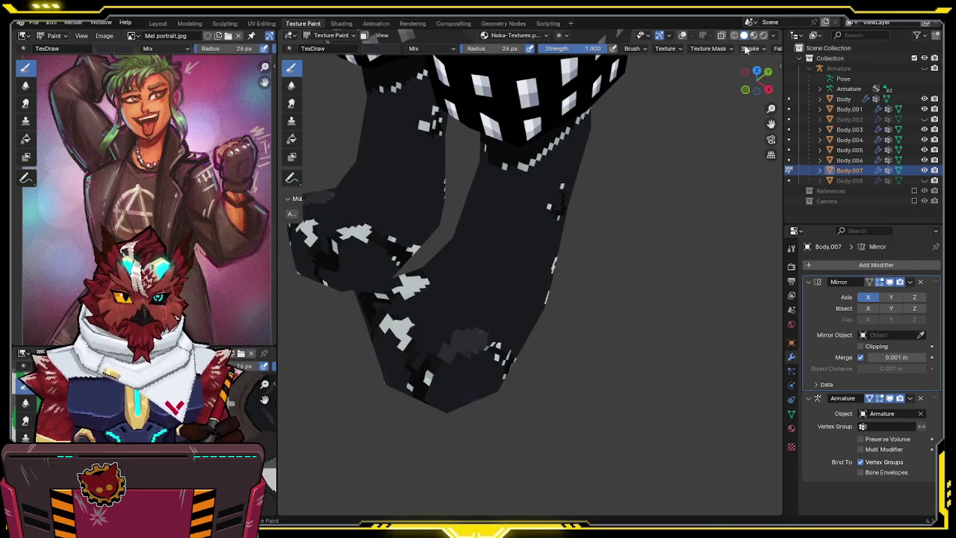
pyautogui.moveTo(467, 339); pyautogui.dragTo(498, 332, button='middle')
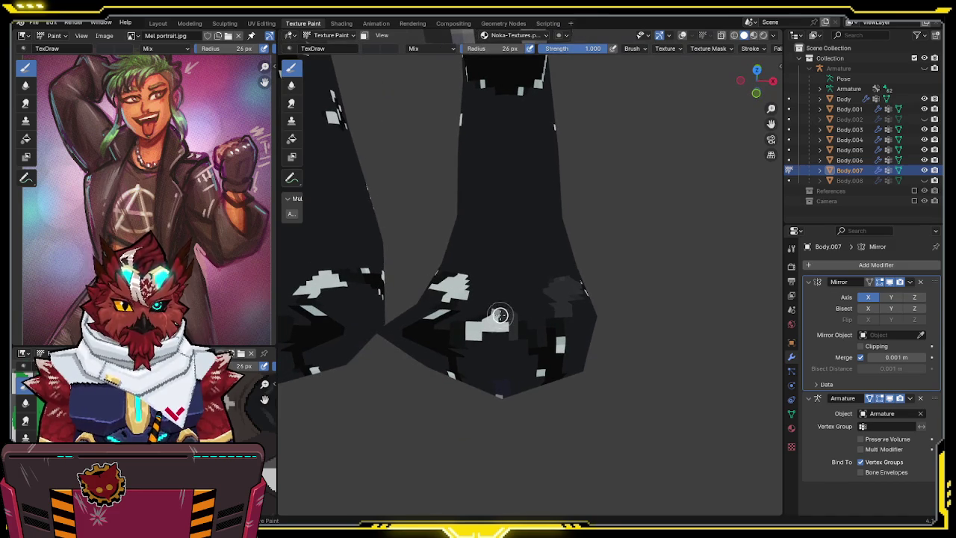
# Put the boots mesh into Edit Mode.
pyautogui.moveTo(509, 323); pyautogui.dragTo(516, 305, button='middle')
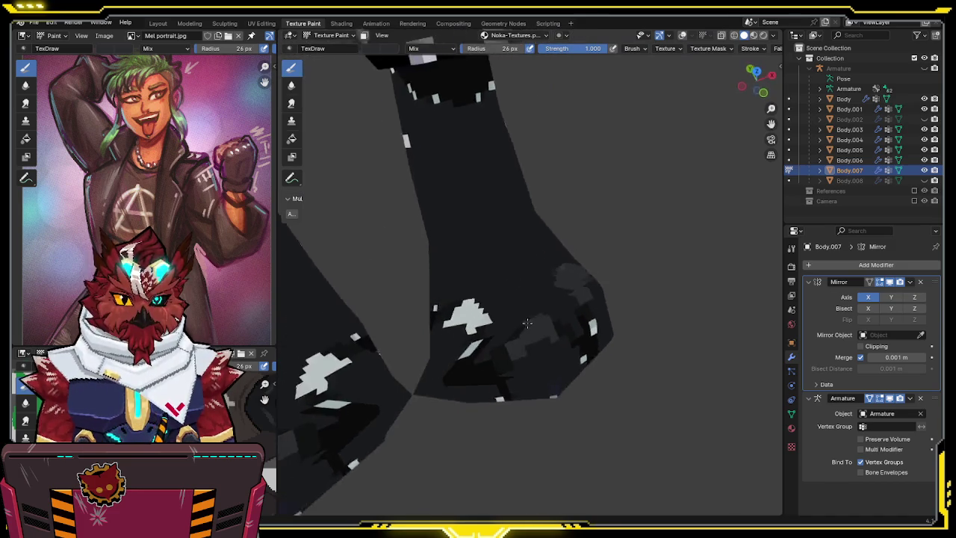
pyautogui.press('Tab')
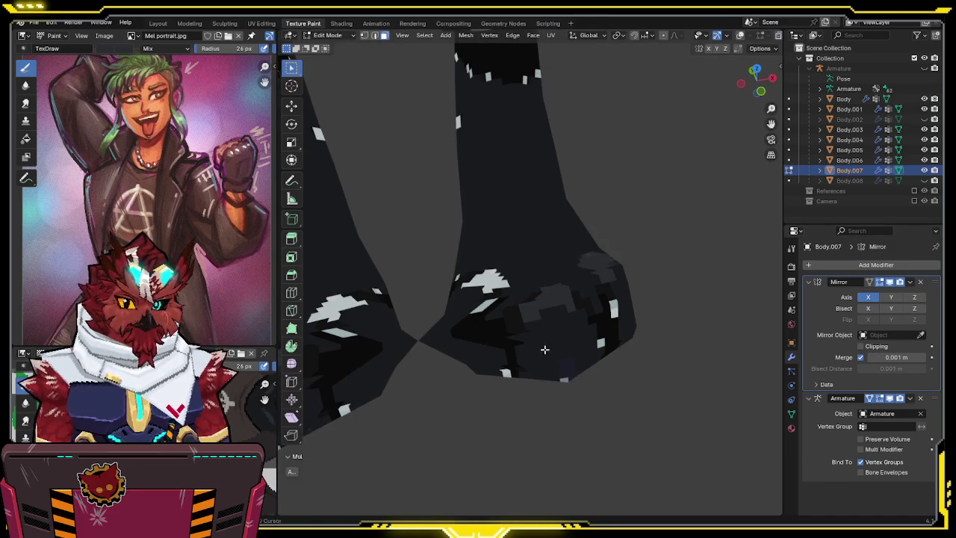
pyautogui.hotkey('ctrl', 'Tab')
# Select the armature and boots, then weight paint to check the Foot.R and Toe.R groups.
pyautogui.click(505, 363)
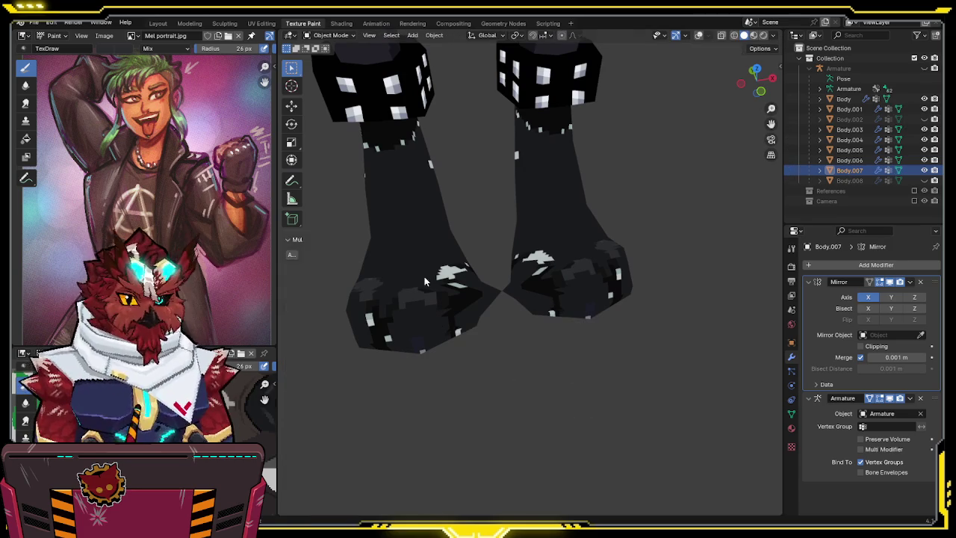
pyautogui.click(424, 276)
pyautogui.scroll(-3, 631, 264)
pyautogui.moveTo(631, 263)
pyautogui.mouseDown(button='middle')
pyautogui.moveTo(636, 322)
pyautogui.moveTo(614, 256)
pyautogui.mouseUp(button='middle')
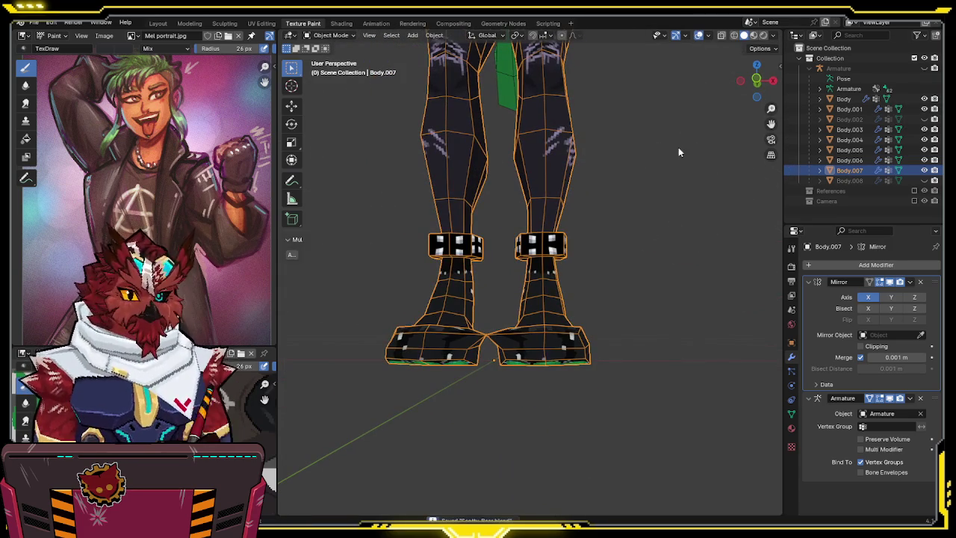
pyautogui.click(546, 305)
pyautogui.keyDown('shift'); pyautogui.click(523, 224); pyautogui.keyUp('shift')
pyautogui.hotkey('ctrl', 'Tab')
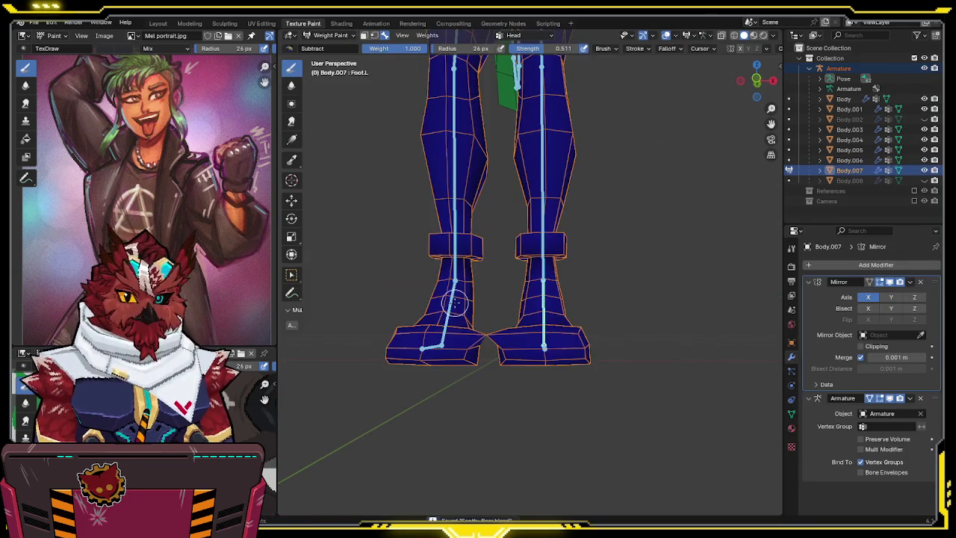
pyautogui.keyDown('ctrl'); pyautogui.click(452, 301); pyautogui.keyUp('ctrl')
pyautogui.keyDown('ctrl'); pyautogui.click(435, 345); pyautogui.keyUp('ctrl')
# In Edit Mode, move the boots' centre vertices 0.001 m along X.
pyautogui.scroll(5, 495, 388)
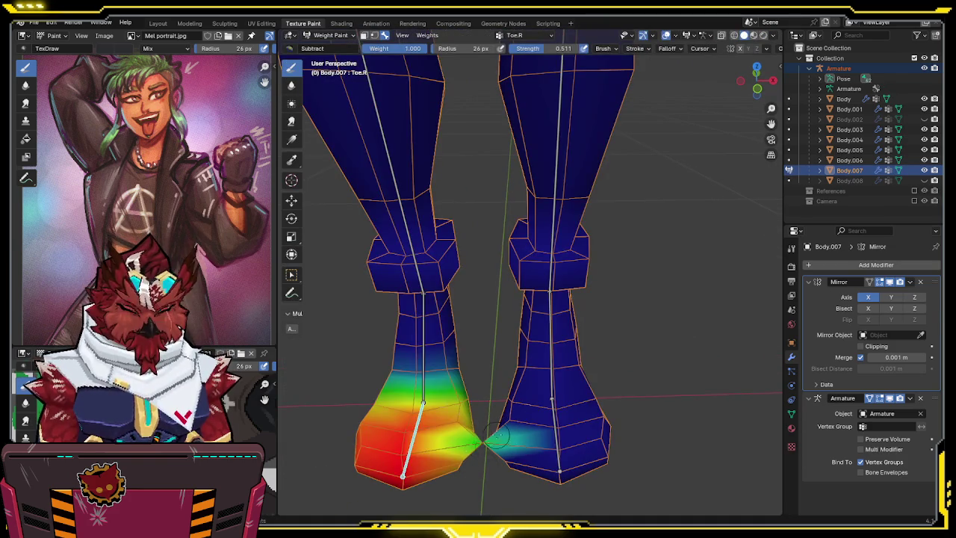
pyautogui.press('Tab')
pyautogui.scroll(-3, 548, 245)
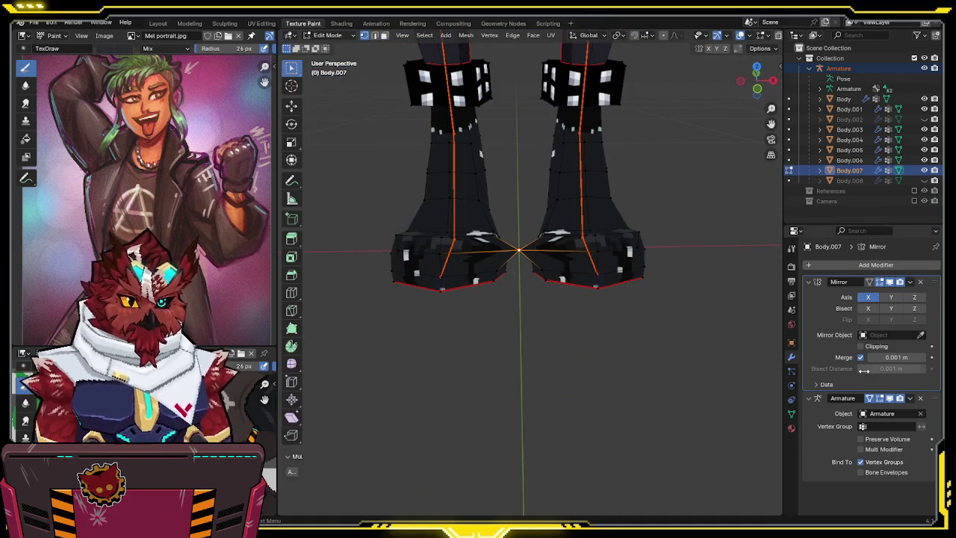
pyautogui.press('g')
pyautogui.press('x')
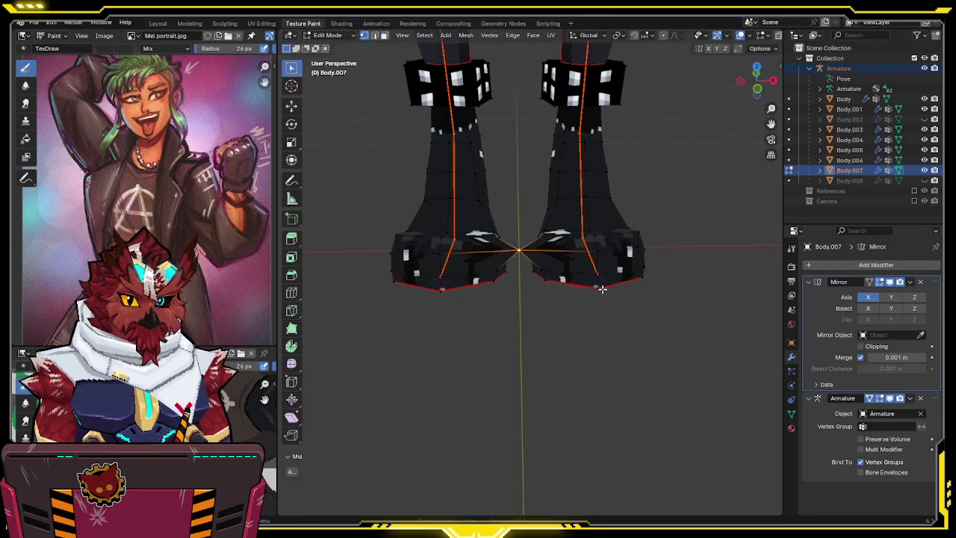
pyautogui.click(612, 288)
# Recheck the Toe.L weights in Weight Paint, then return to Object Mode.
pyautogui.hotkey('ctrl', 'Tab')
pyautogui.click(565, 257)
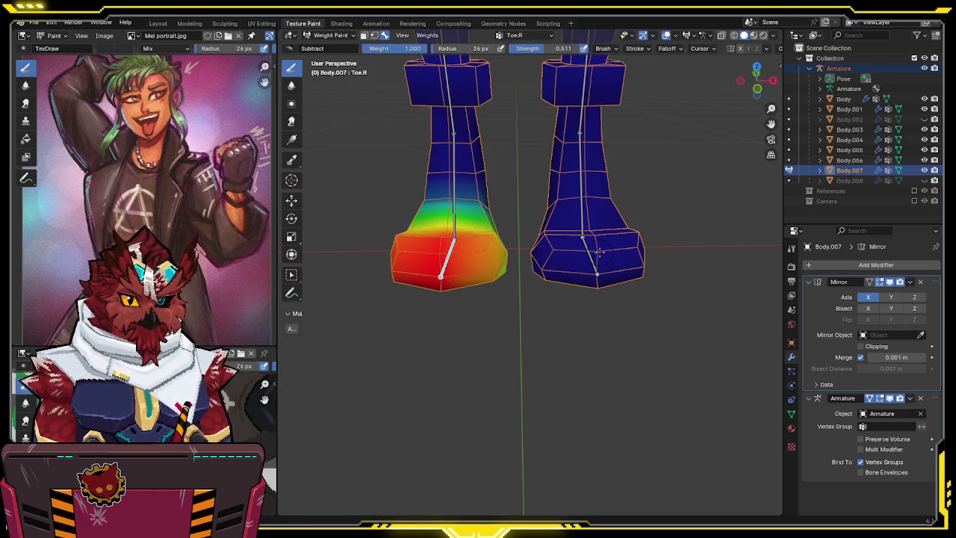
pyautogui.keyDown('ctrl'); pyautogui.click(587, 250); pyautogui.keyUp('ctrl')
pyautogui.moveTo(611, 252)
pyautogui.mouseDown(button='middle')
pyautogui.moveTo(618, 275)
pyautogui.moveTo(462, 357)
pyautogui.mouseUp(button='middle')
pyautogui.hotkey('ctrl', 'Tab')
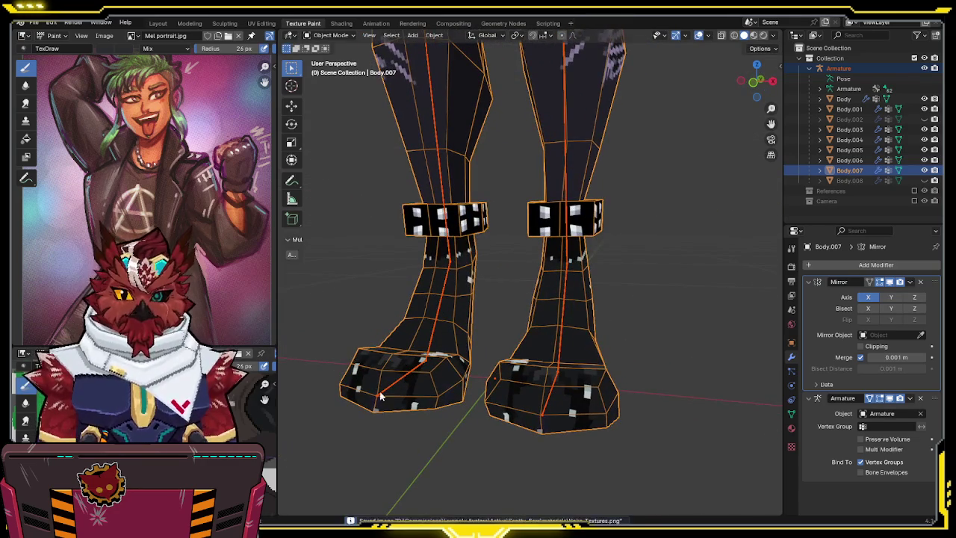
# Deselect everything and orbit to a front view of the whole character.
pyautogui.scroll(-3, 603, 363)
pyautogui.moveTo(603, 363)
pyautogui.mouseDown(button='middle')
pyautogui.moveTo(613, 251)
pyautogui.moveTo(619, 348)
pyautogui.moveTo(604, 277)
pyautogui.moveTo(604, 330)
pyautogui.moveTo(493, 319)
pyautogui.mouseUp(button='middle')
pyautogui.scroll(-3, 493, 320)
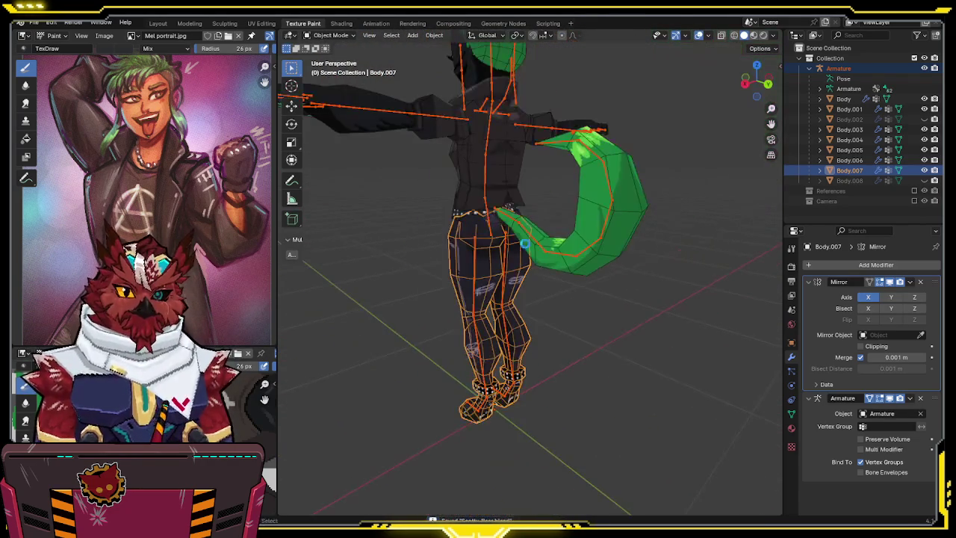
pyautogui.moveTo(526, 264)
pyautogui.mouseDown(button='middle')
pyautogui.moveTo(675, 275)
pyautogui.moveTo(649, 313)
pyautogui.moveTo(647, 299)
pyautogui.mouseUp(button='middle')
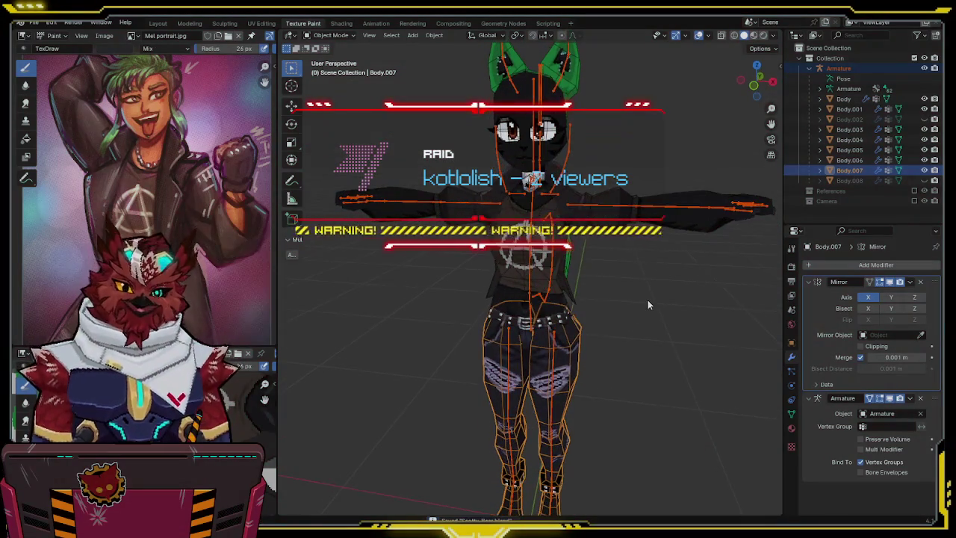
pyautogui.click(648, 299)
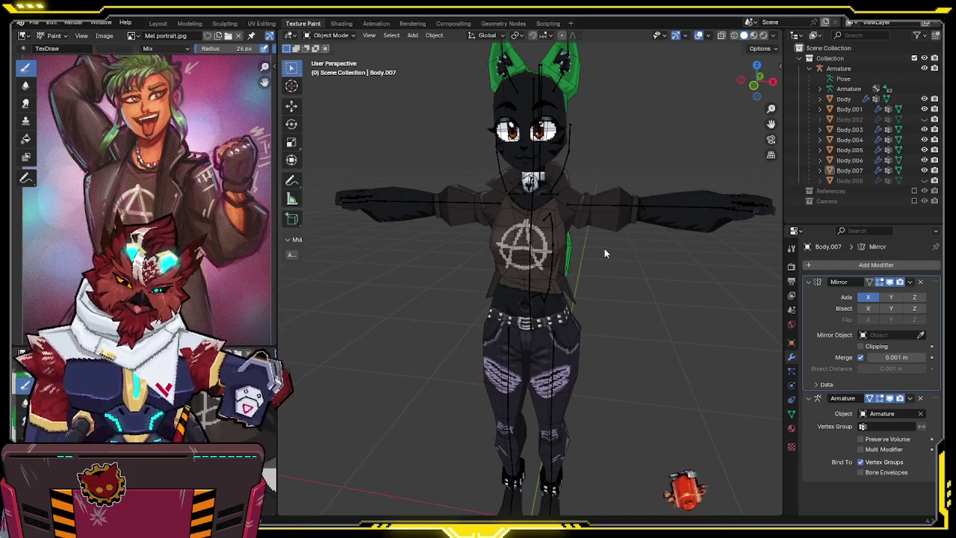
pyautogui.moveTo(557, 214)
pyautogui.mouseDown(button='middle')
pyautogui.moveTo(507, 242)
pyautogui.moveTo(542, 218)
pyautogui.moveTo(451, 72)
pyautogui.moveTo(521, 150)
pyautogui.moveTo(611, 139)
pyautogui.moveTo(595, 166)
pyautogui.moveTo(572, 137)
pyautogui.moveTo(556, 159)
pyautogui.moveTo(564, 204)
pyautogui.moveTo(568, 159)
pyautogui.moveTo(576, 175)
pyautogui.mouseUp(button='middle')
pyautogui.scroll(4, 539, 245)
pyautogui.scroll(2, 605, 156)
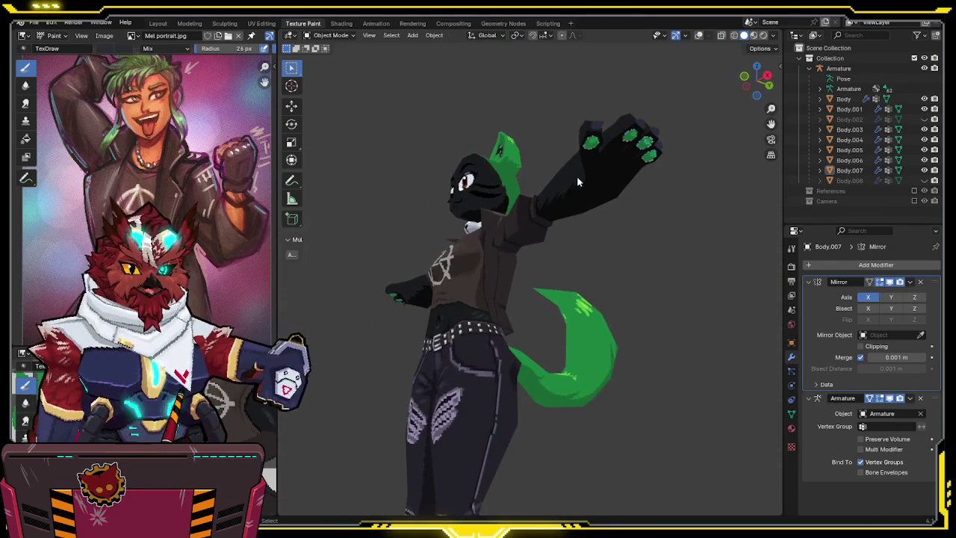
# Save the painted texture to Textures.png, then open the texture atlas in Aseprite.
pyautogui.hotkey('alt', 's')
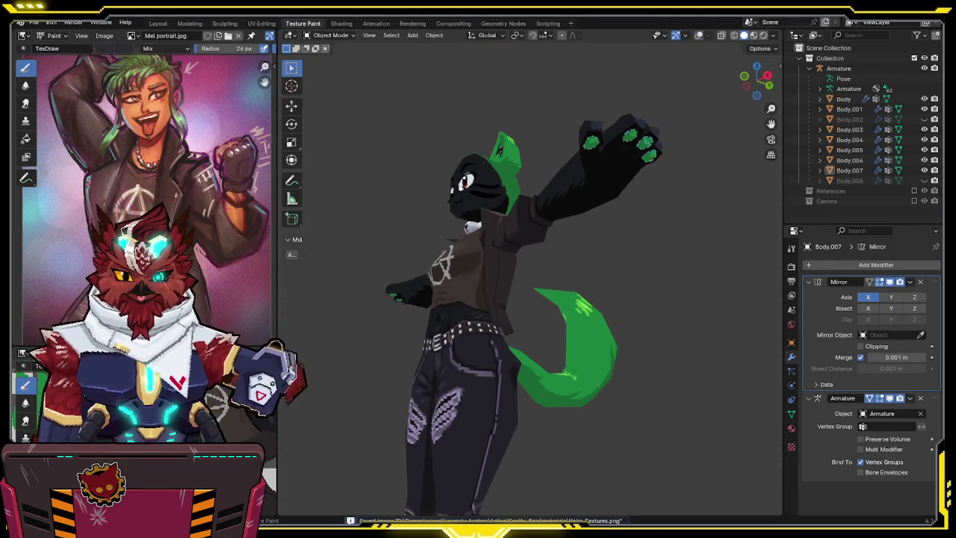
pyautogui.hotkey('alt', 'Tab')
pyautogui.click(21, 20)
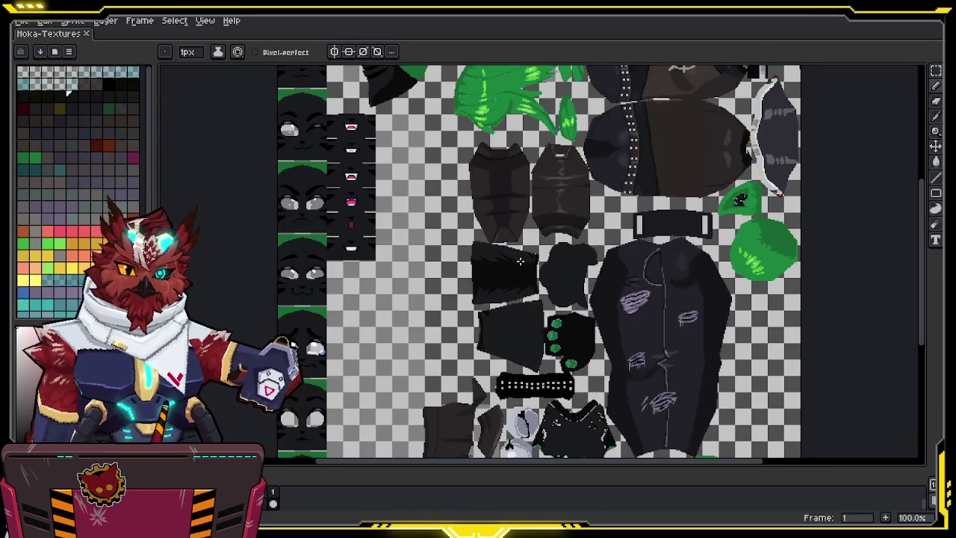
# Zoom into the Noka-Textures atlas around the dark paw piece.
pyautogui.scroll(-3, 621, 221)
pyautogui.scroll(-1, 622, 221)
pyautogui.scroll(2, 621, 221)
pyautogui.scroll(-2, 621, 221)
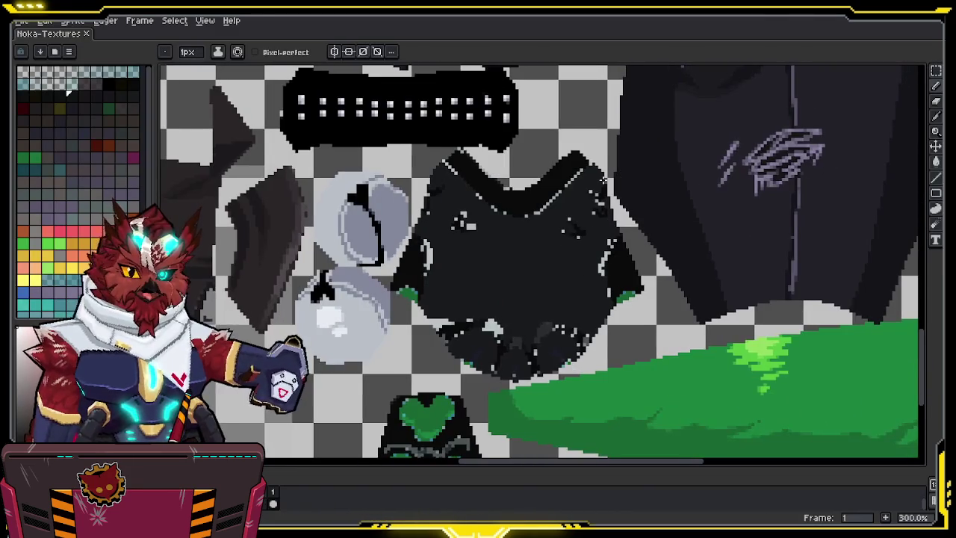
pyautogui.press('z')
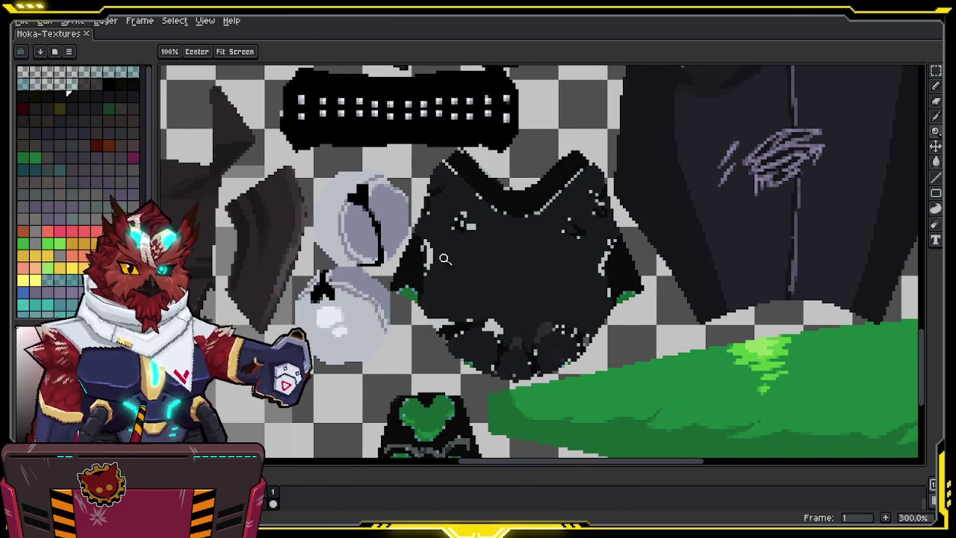
pyautogui.press('m')
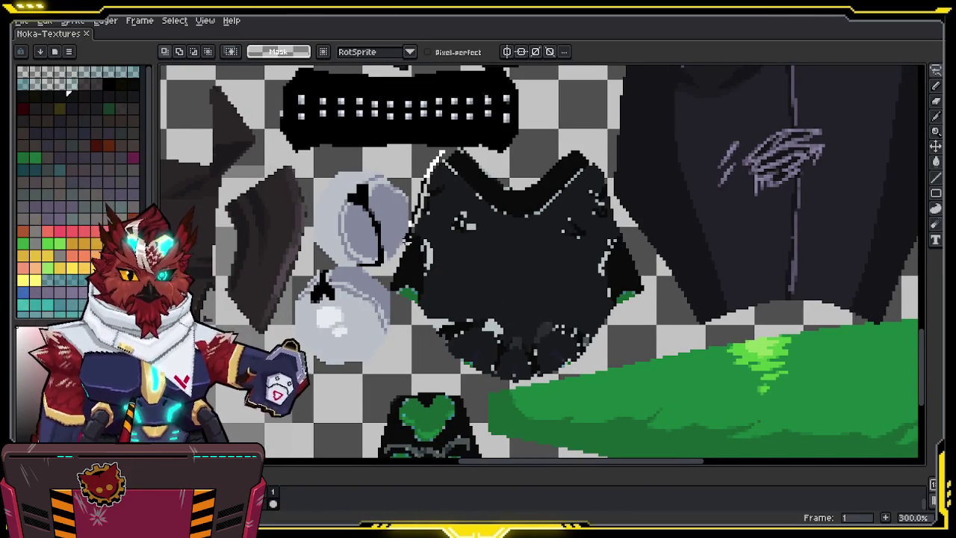
pyautogui.scroll(-1, 369, 401)
pyautogui.scroll(-11, 396, 406)
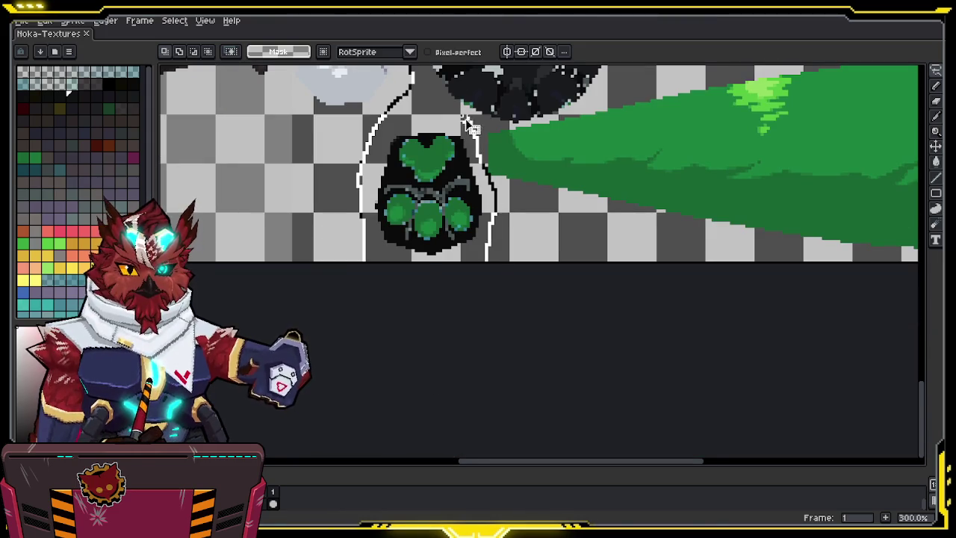
# Lasso-select the dark paw-shaped piece above the green paw pad.
pyautogui.moveTo(465, 120); pyautogui.dragTo(393, 242, button='middle')
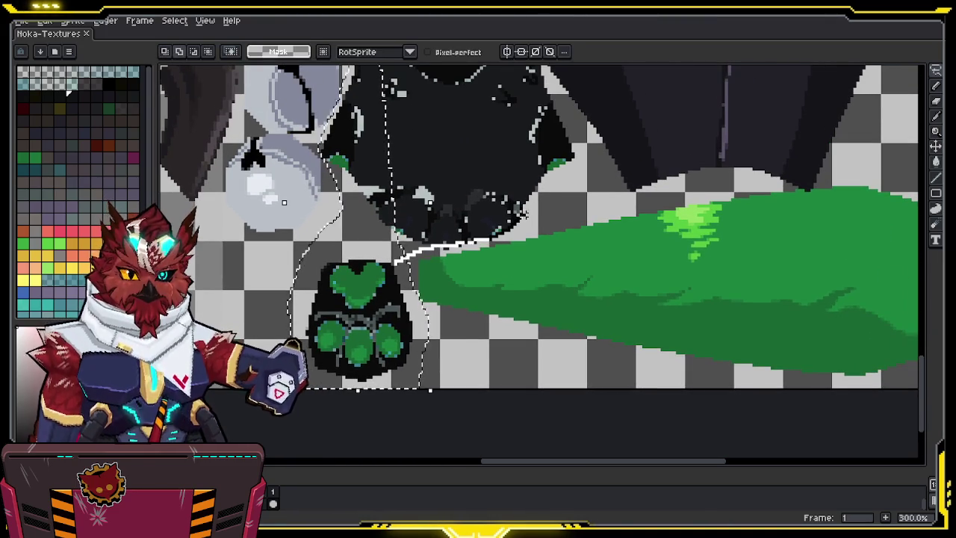
pyautogui.moveTo(517, 216); pyautogui.dragTo(384, 127)
pyautogui.moveTo(426, 128); pyautogui.dragTo(372, 313, button='middle')
pyautogui.moveTo(497, 310)
pyautogui.mouseDown()
pyautogui.moveTo(405, 213)
pyautogui.moveTo(351, 332)
pyautogui.mouseUp()
pyautogui.press('i')
pyautogui.scroll(2, 373, 319)
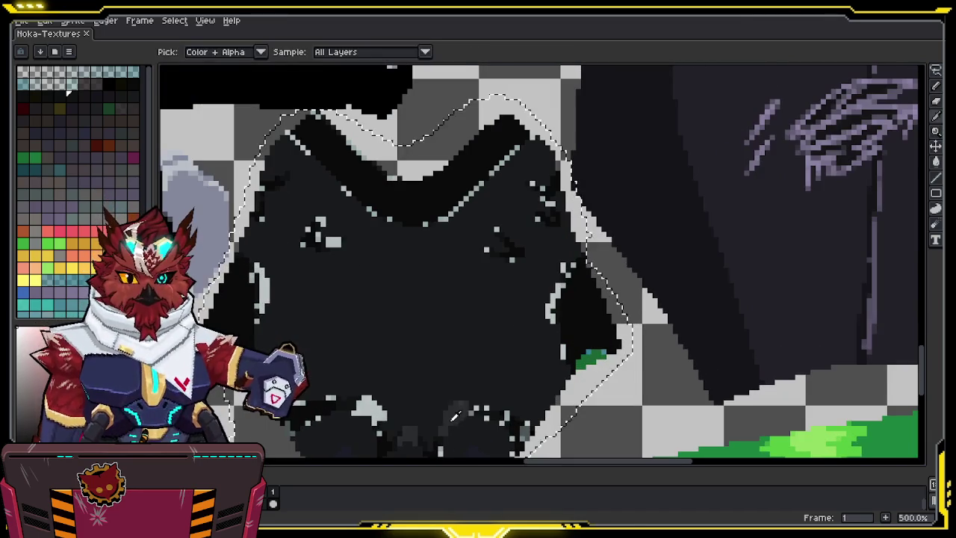
# Fill the light specks inside the dark paw piece with the dark colour.
pyautogui.moveTo(451, 419); pyautogui.dragTo(500, 298, button='middle')
pyautogui.press('w')
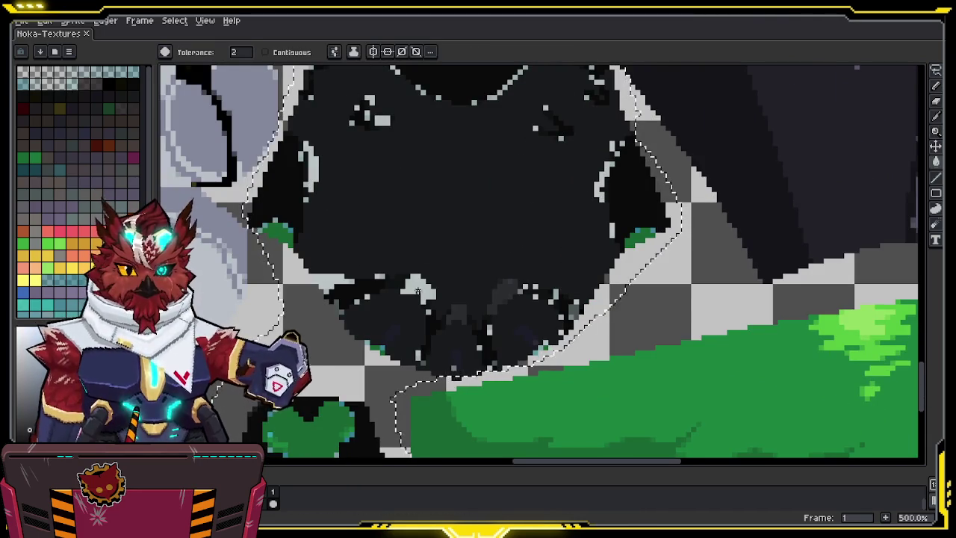
pyautogui.click(416, 287)
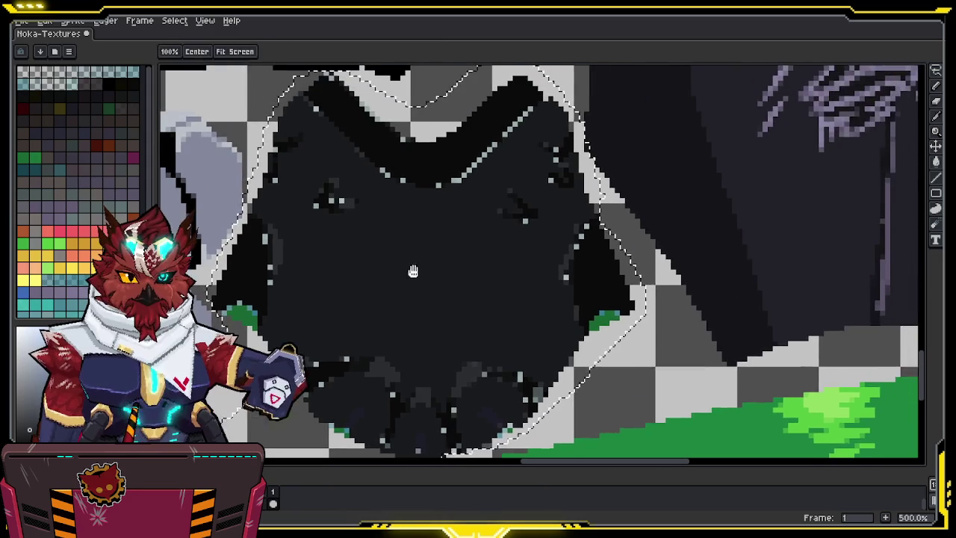
pyautogui.moveTo(565, 97); pyautogui.dragTo(532, 184, button='middle')
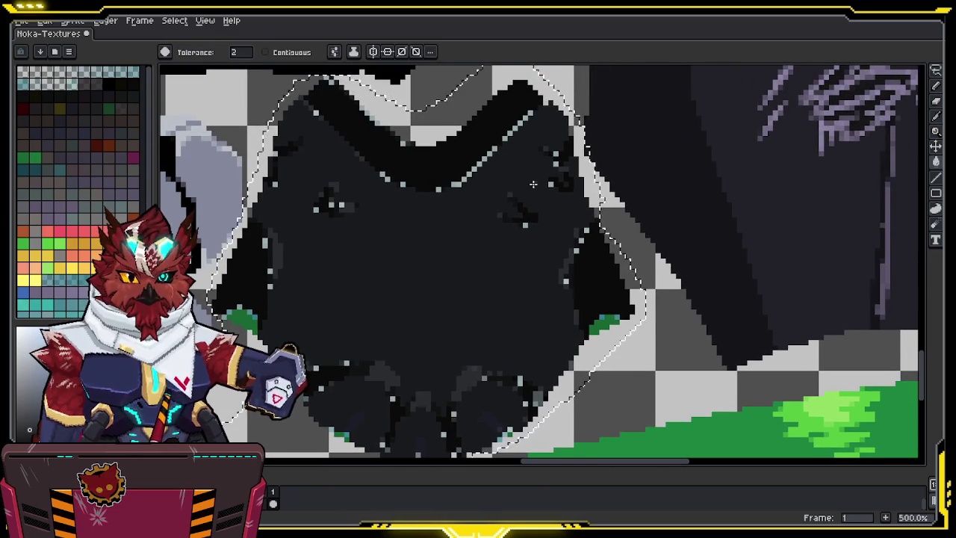
pyautogui.moveTo(450, 417); pyautogui.dragTo(477, 302, button='middle')
pyautogui.press('i')
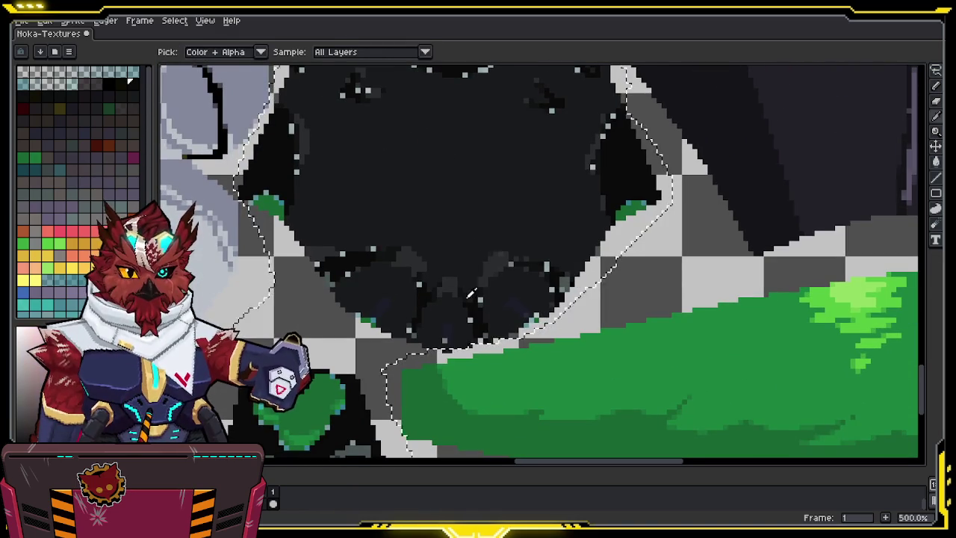
pyautogui.press('b')
pyautogui.press('i')
pyautogui.press('b')
pyautogui.press('w')
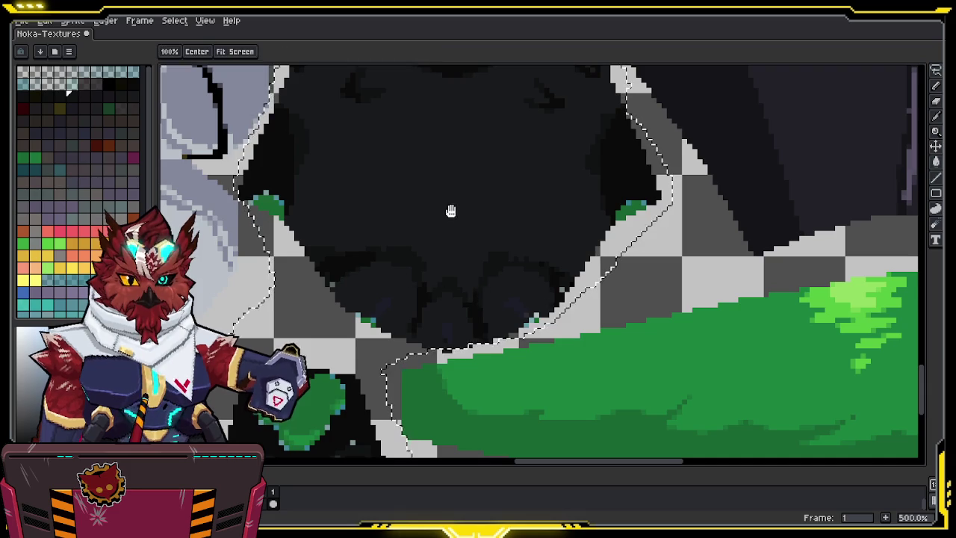
# Recolour the green heart and four toe beans of the paw pad pink.
pyautogui.moveTo(478, 299); pyautogui.dragTo(463, 208)
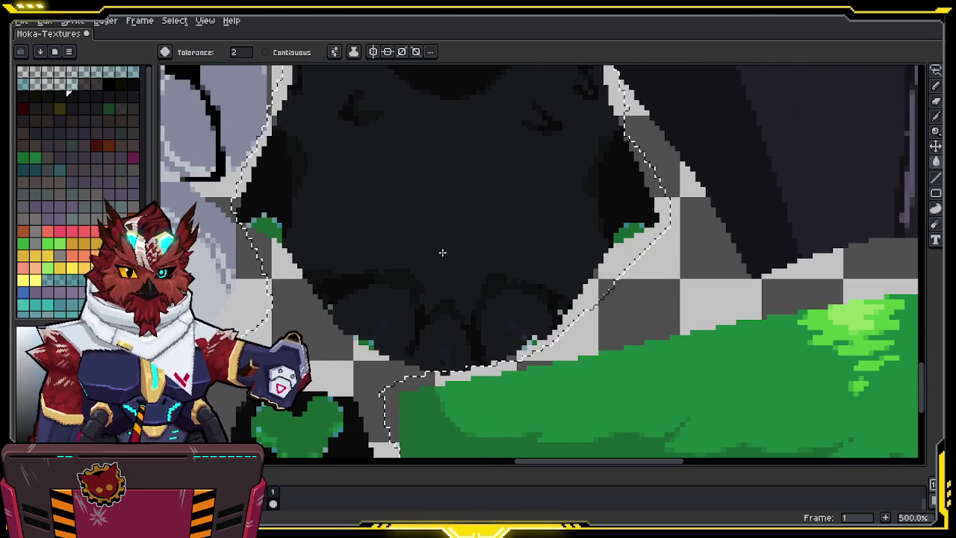
pyautogui.press('i')
pyautogui.press('b')
pyautogui.press('g')
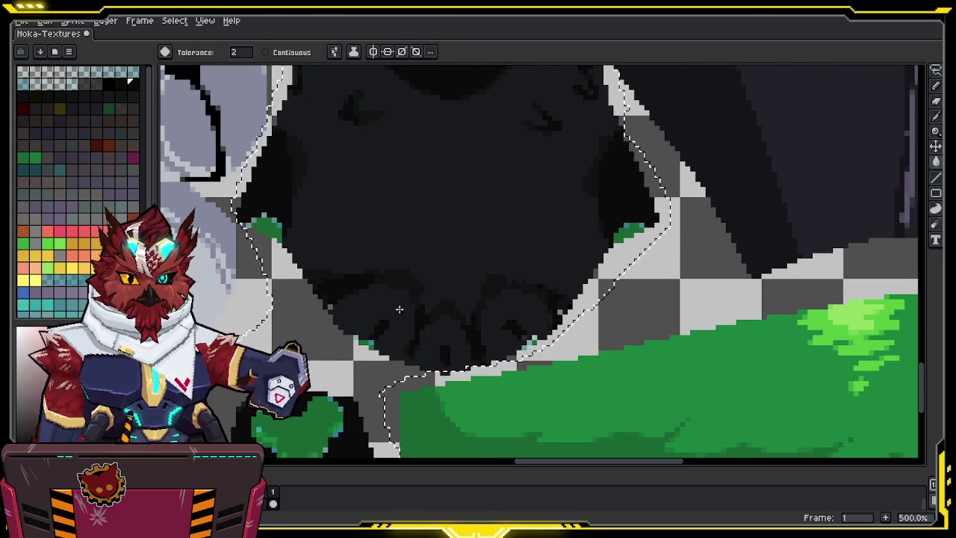
pyautogui.moveTo(521, 334)
pyautogui.mouseDown(button='middle')
pyautogui.moveTo(532, 263)
pyautogui.moveTo(648, 91)
pyautogui.mouseUp(button='middle')
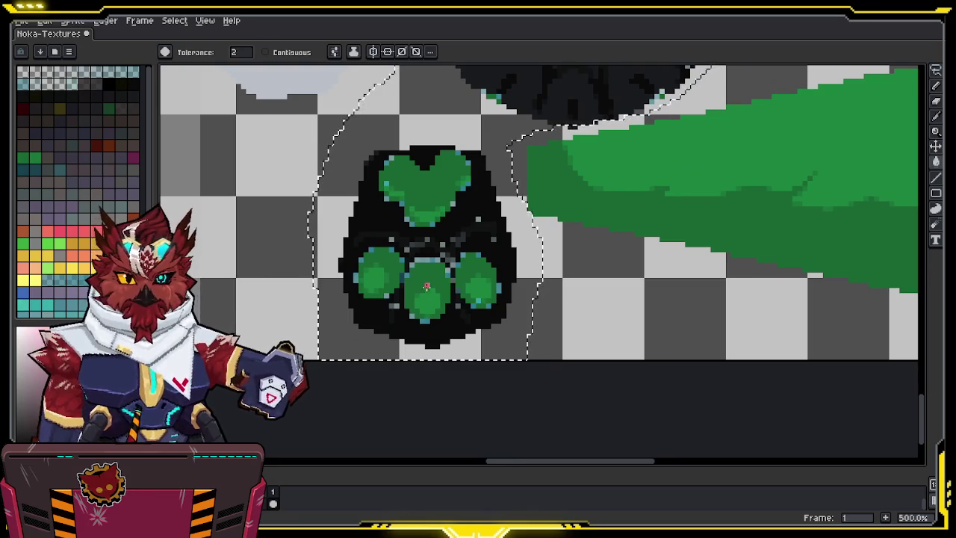
pyautogui.click(434, 299)
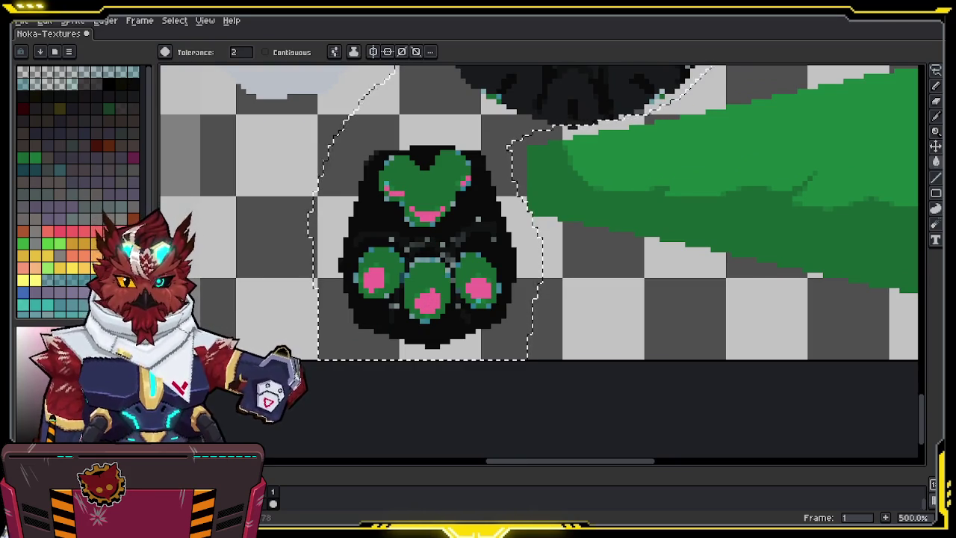
pyautogui.click(407, 289)
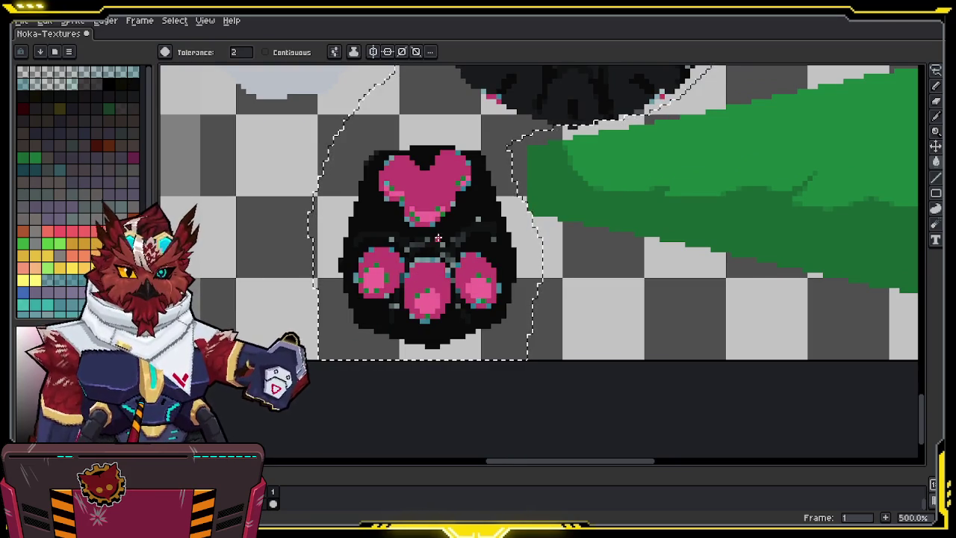